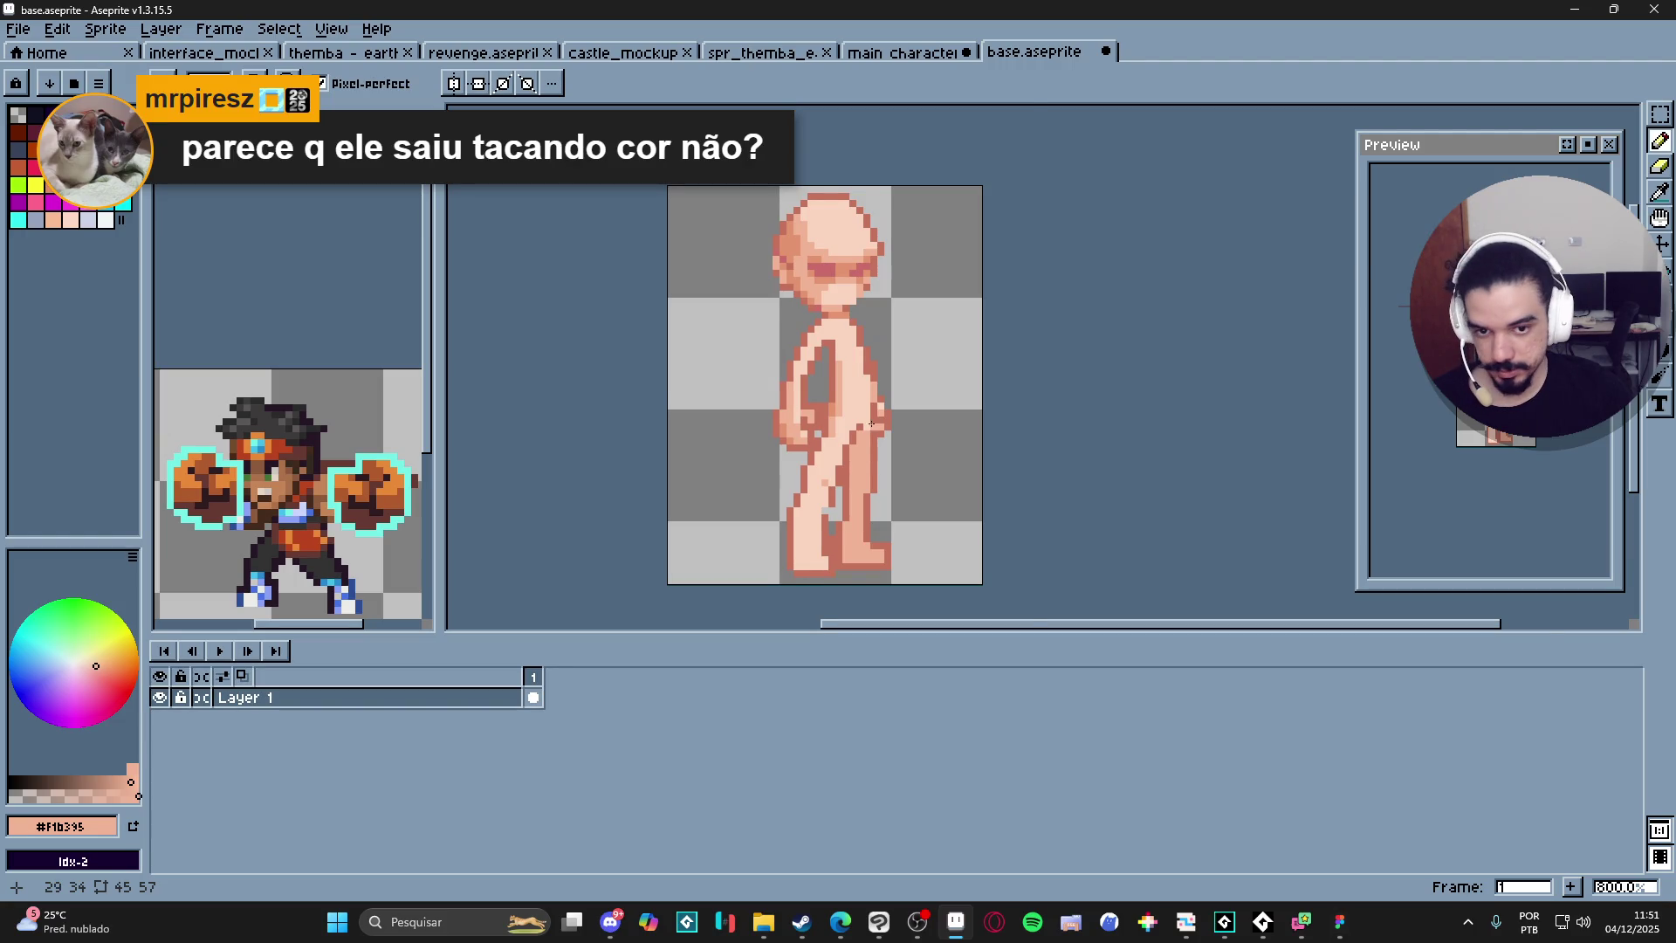
Sample the light #fad5c1, outline #c6735e and mid #f1b395 skin tones from the sprite.
{"action": "scroll", "coordinate": [871, 424], "scroll_direction": "up", "scroll_amount": 2}
{"action": "scroll", "coordinate": [864, 424], "scroll_direction": "down", "scroll_amount": 2}
{"action": "left_click", "coordinate": [810, 504], "text": "alt"}
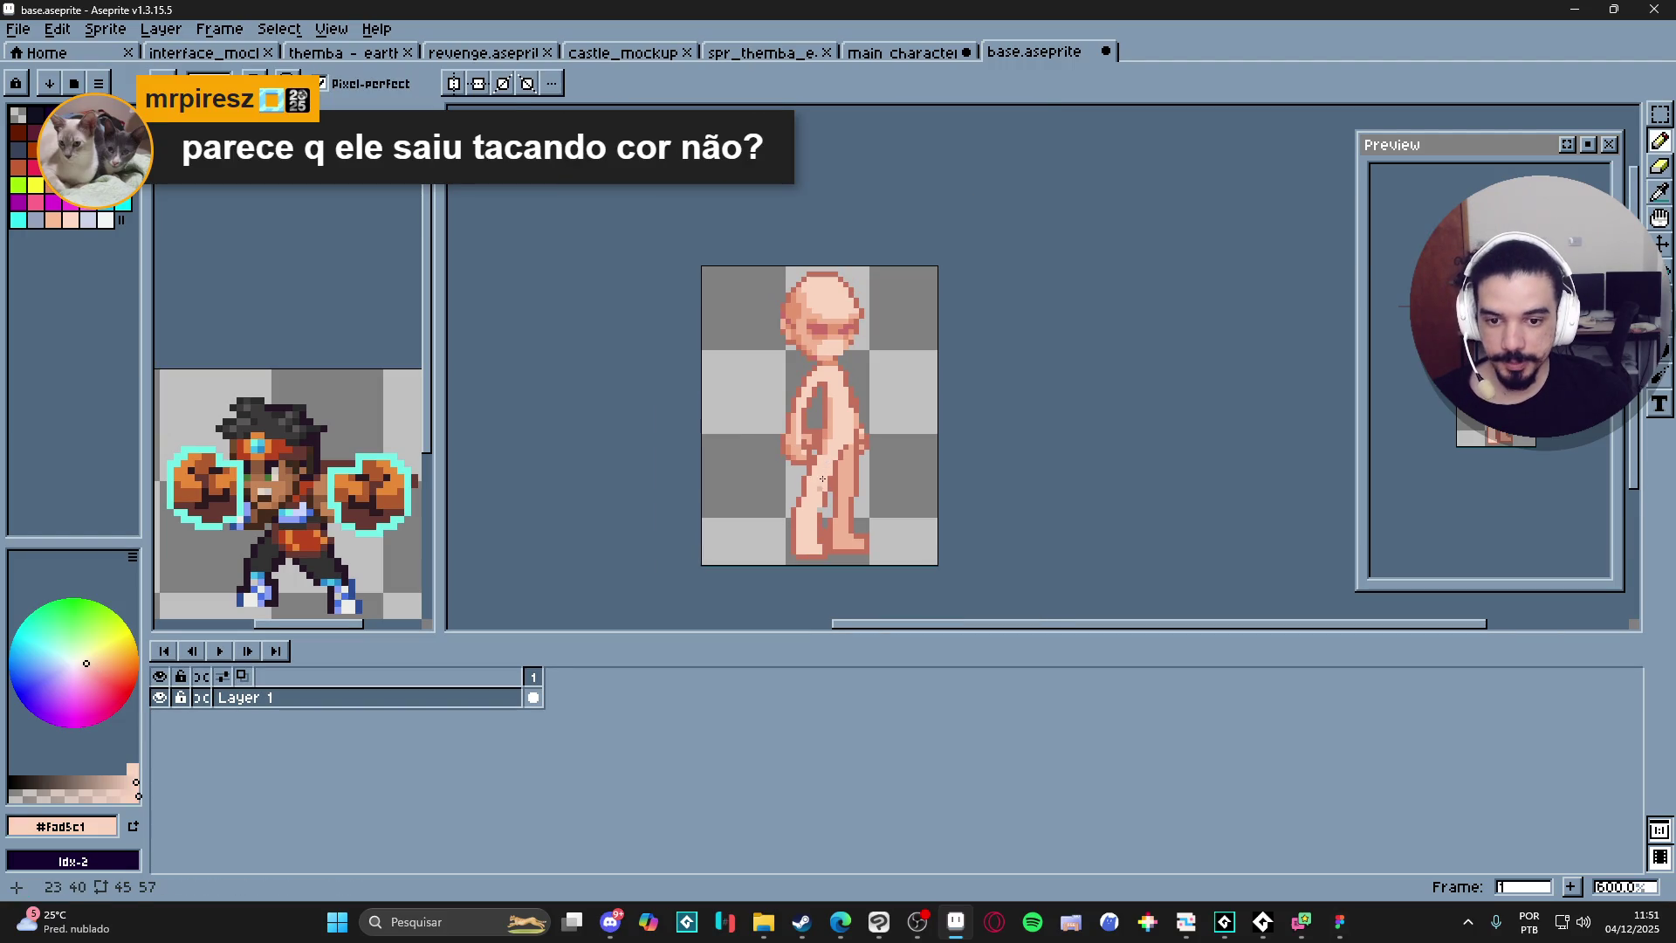
{"action": "scroll", "coordinate": [810, 504], "scroll_direction": "up", "scroll_amount": 2}
{"action": "left_click", "coordinate": [843, 477], "text": "alt"}
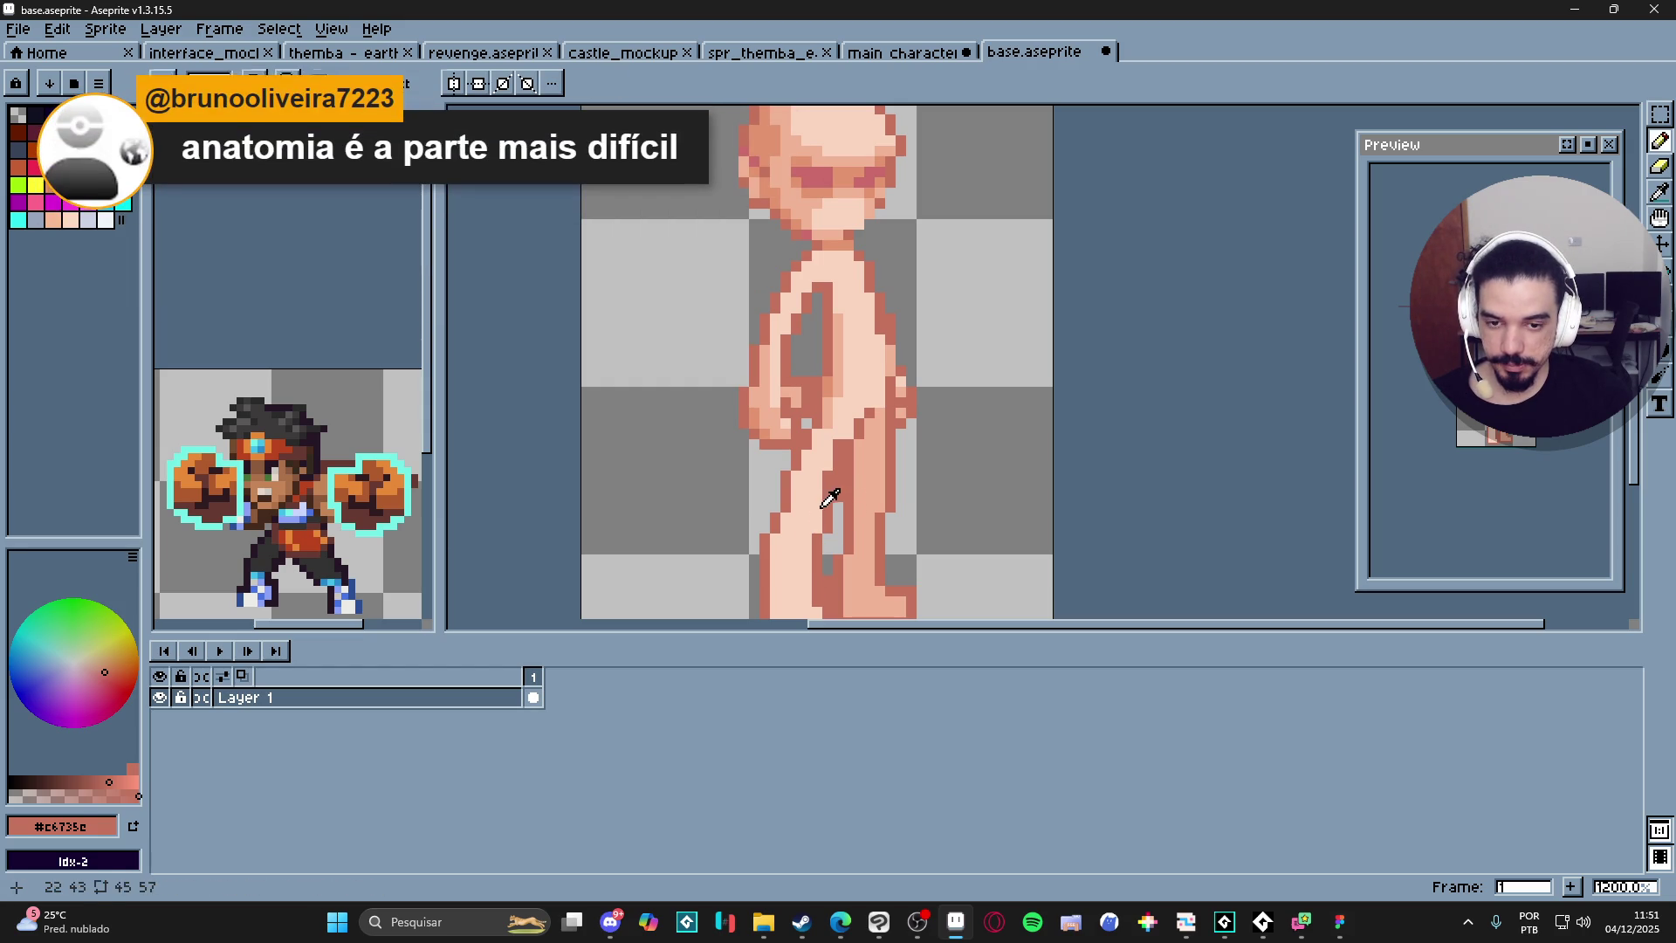
{"action": "left_click", "coordinate": [826, 472], "text": "alt"}
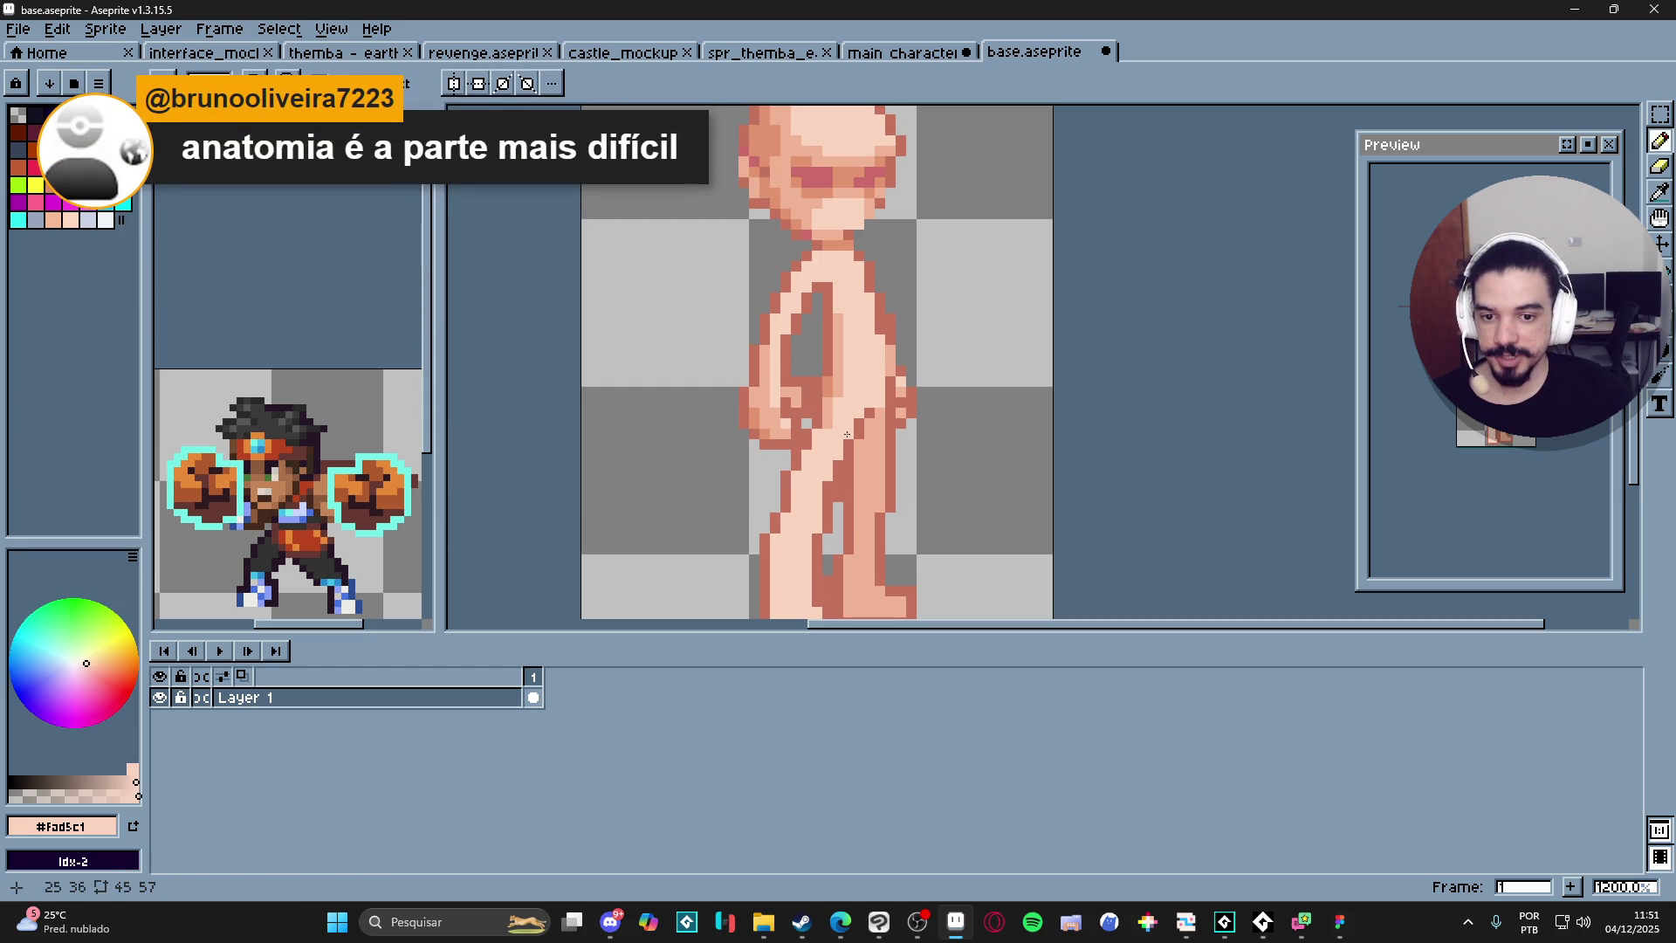
{"action": "scroll", "coordinate": [847, 433], "scroll_direction": "down", "scroll_amount": 4}
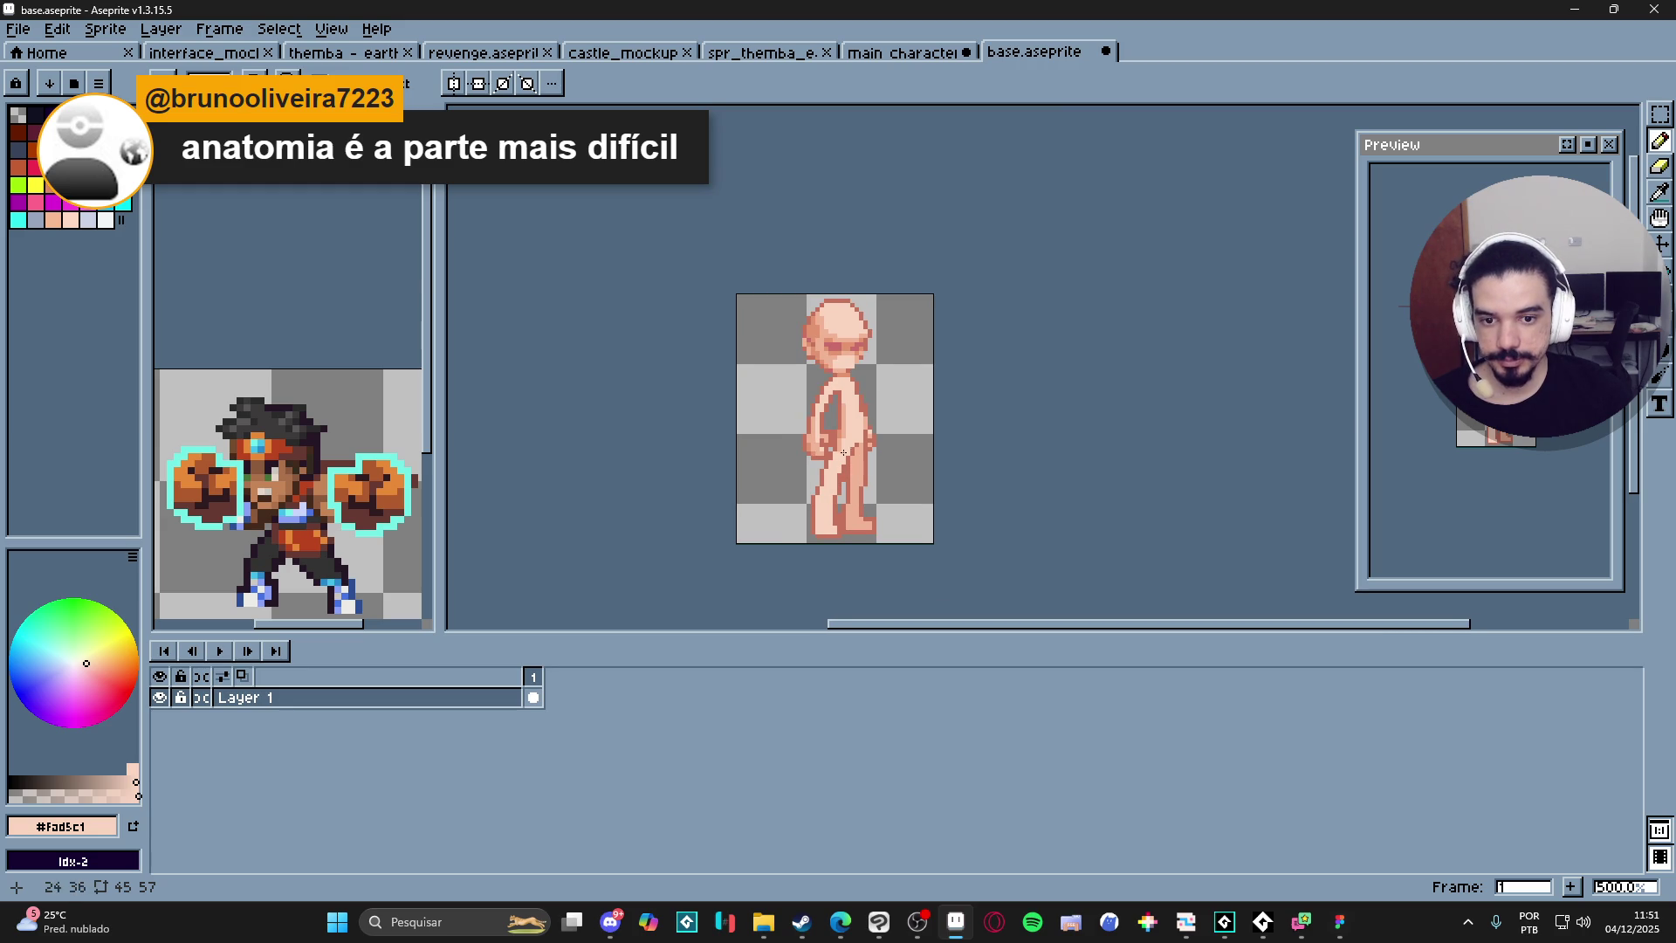
{"action": "scroll", "coordinate": [848, 434], "scroll_direction": "up", "scroll_amount": 5}
{"action": "left_click", "coordinate": [804, 452], "text": "alt"}
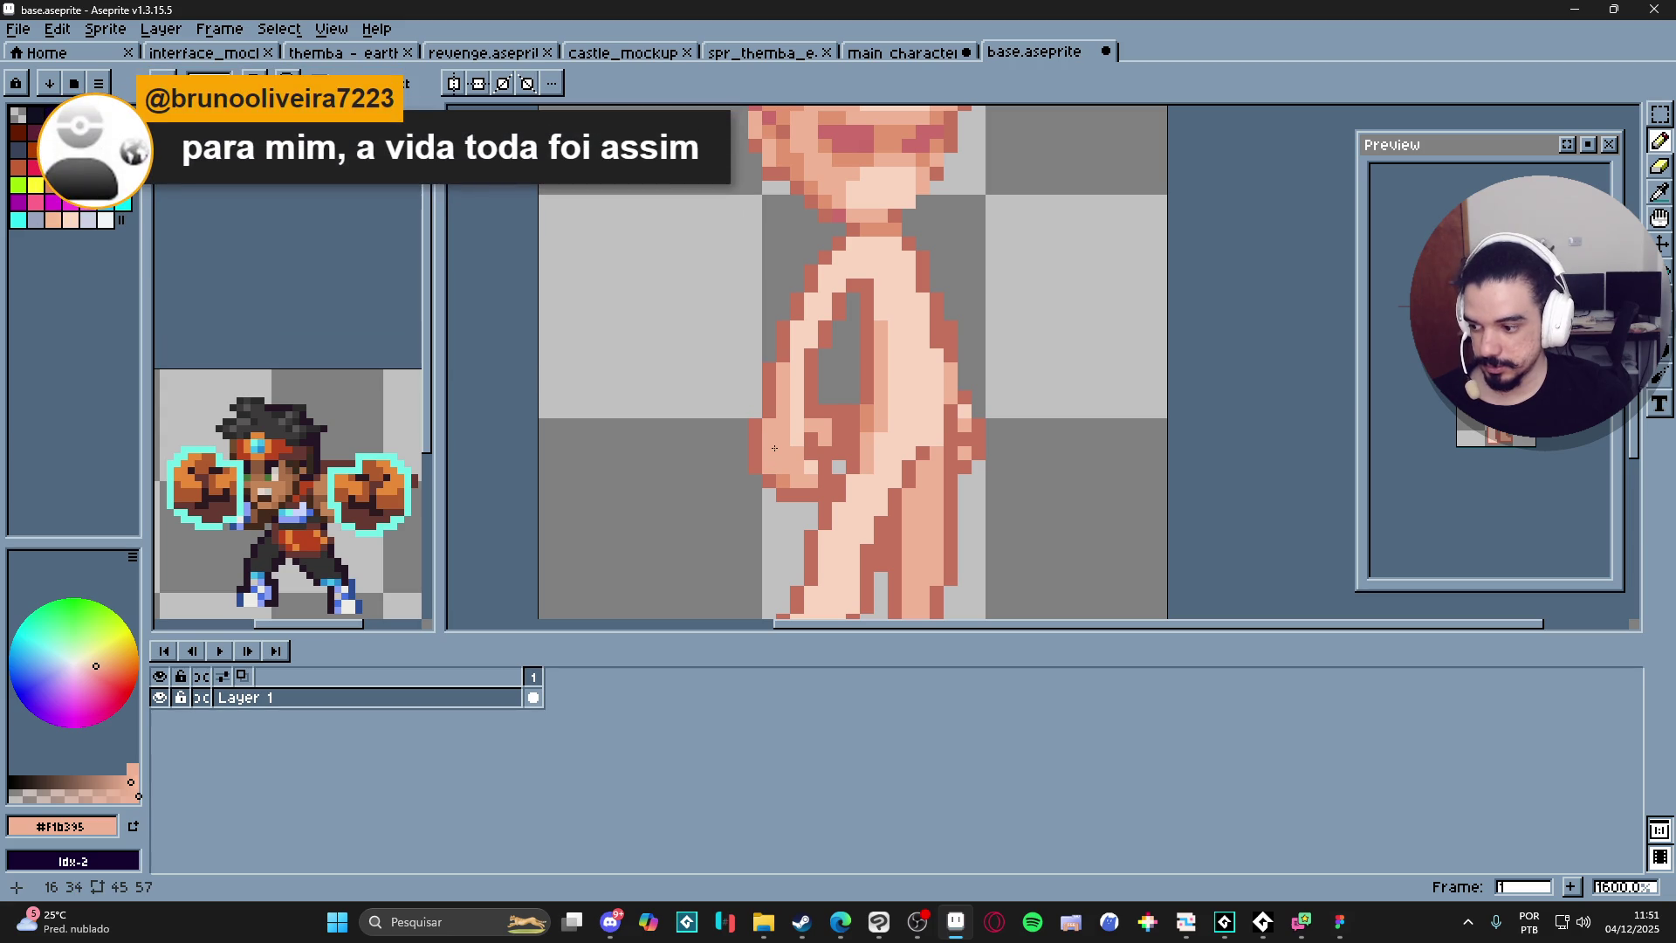
Re-sample the skin tones and paint one #f1b395 shading pixel on the chest.
{"action": "scroll", "coordinate": [777, 446], "scroll_direction": "down", "scroll_amount": 3}
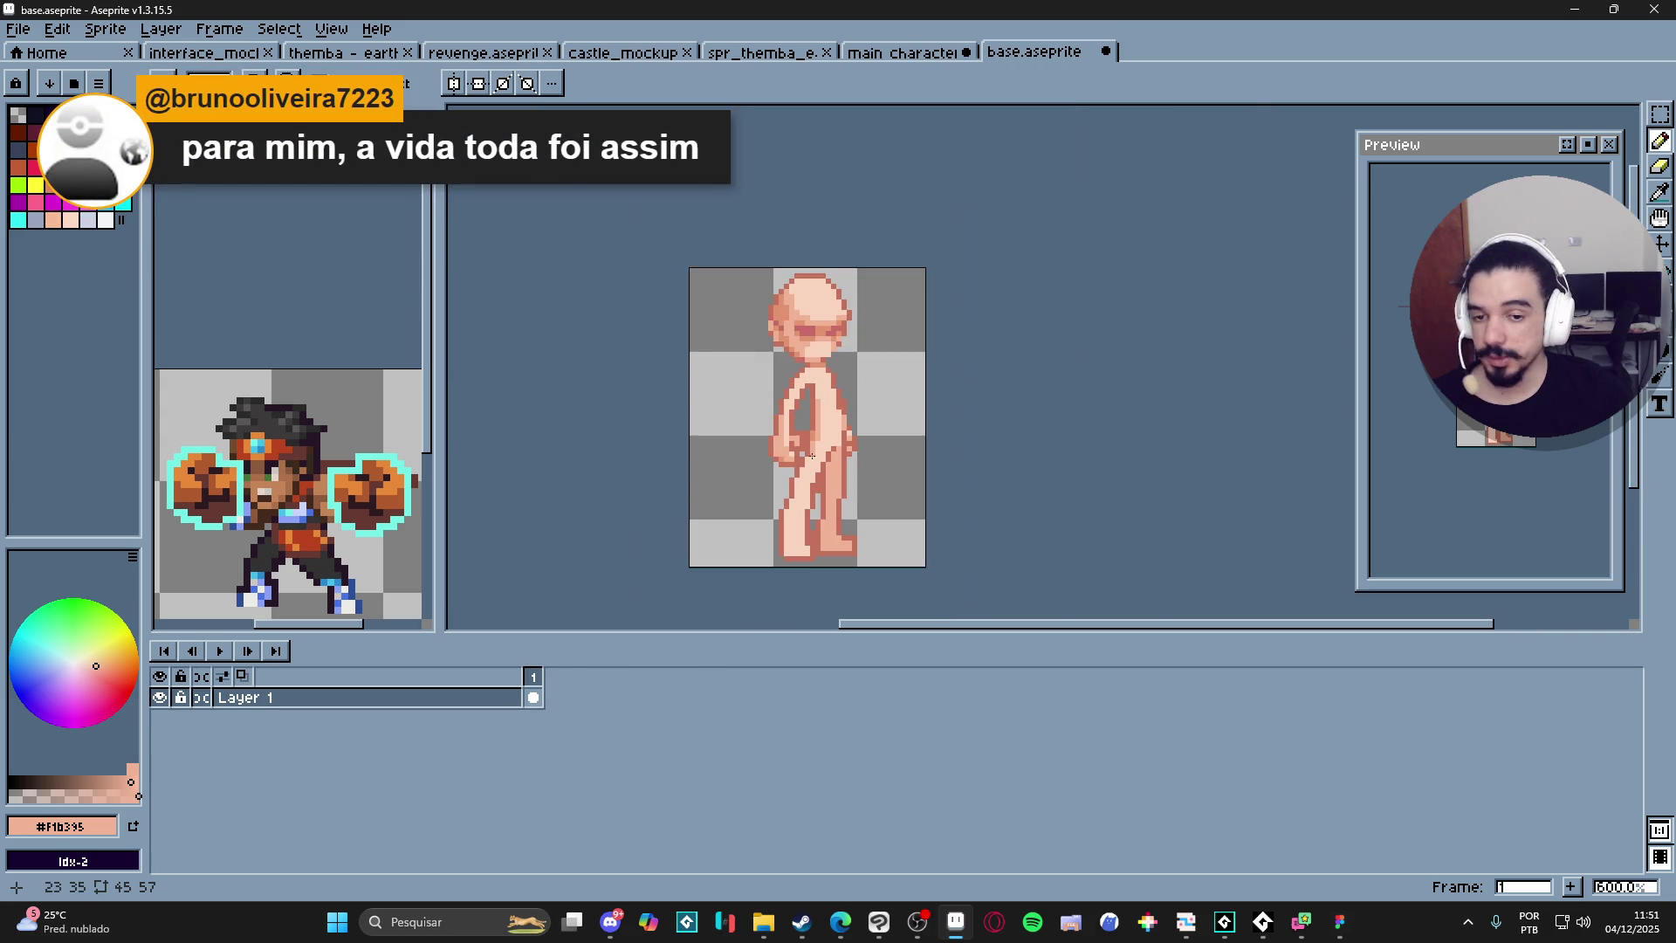
{"action": "scroll", "coordinate": [812, 455], "scroll_direction": "up", "scroll_amount": 6}
{"action": "scroll", "coordinate": [637, 456], "scroll_direction": "down", "scroll_amount": 8}
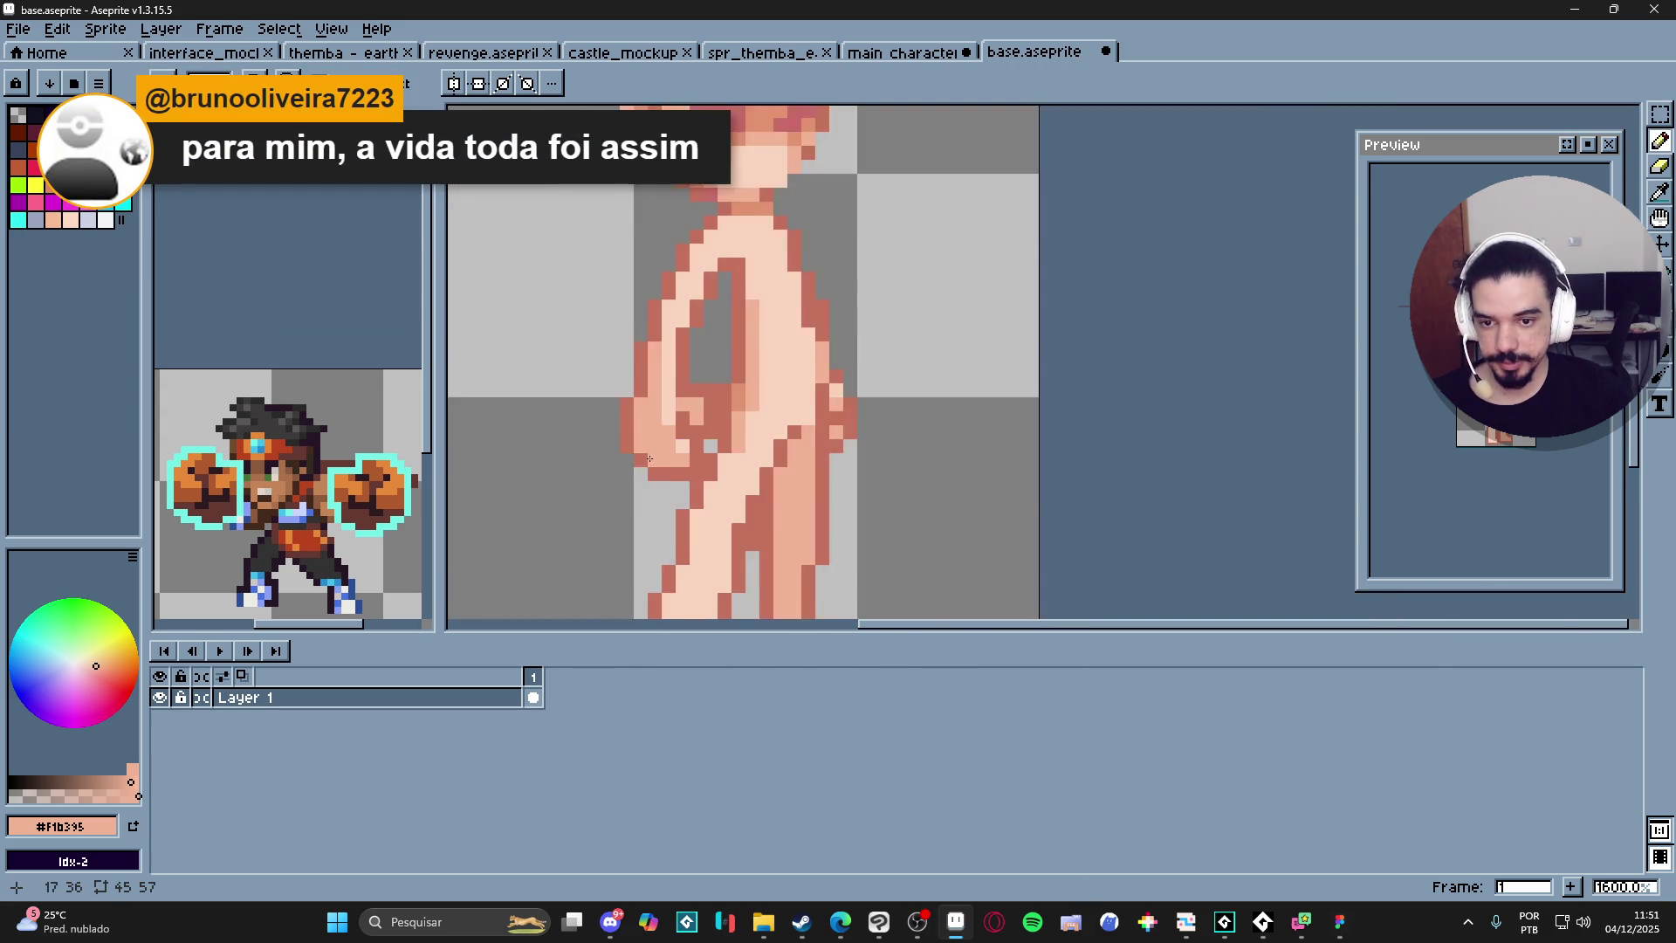
{"action": "scroll", "coordinate": [635, 568], "scroll_direction": "up", "scroll_amount": 3}
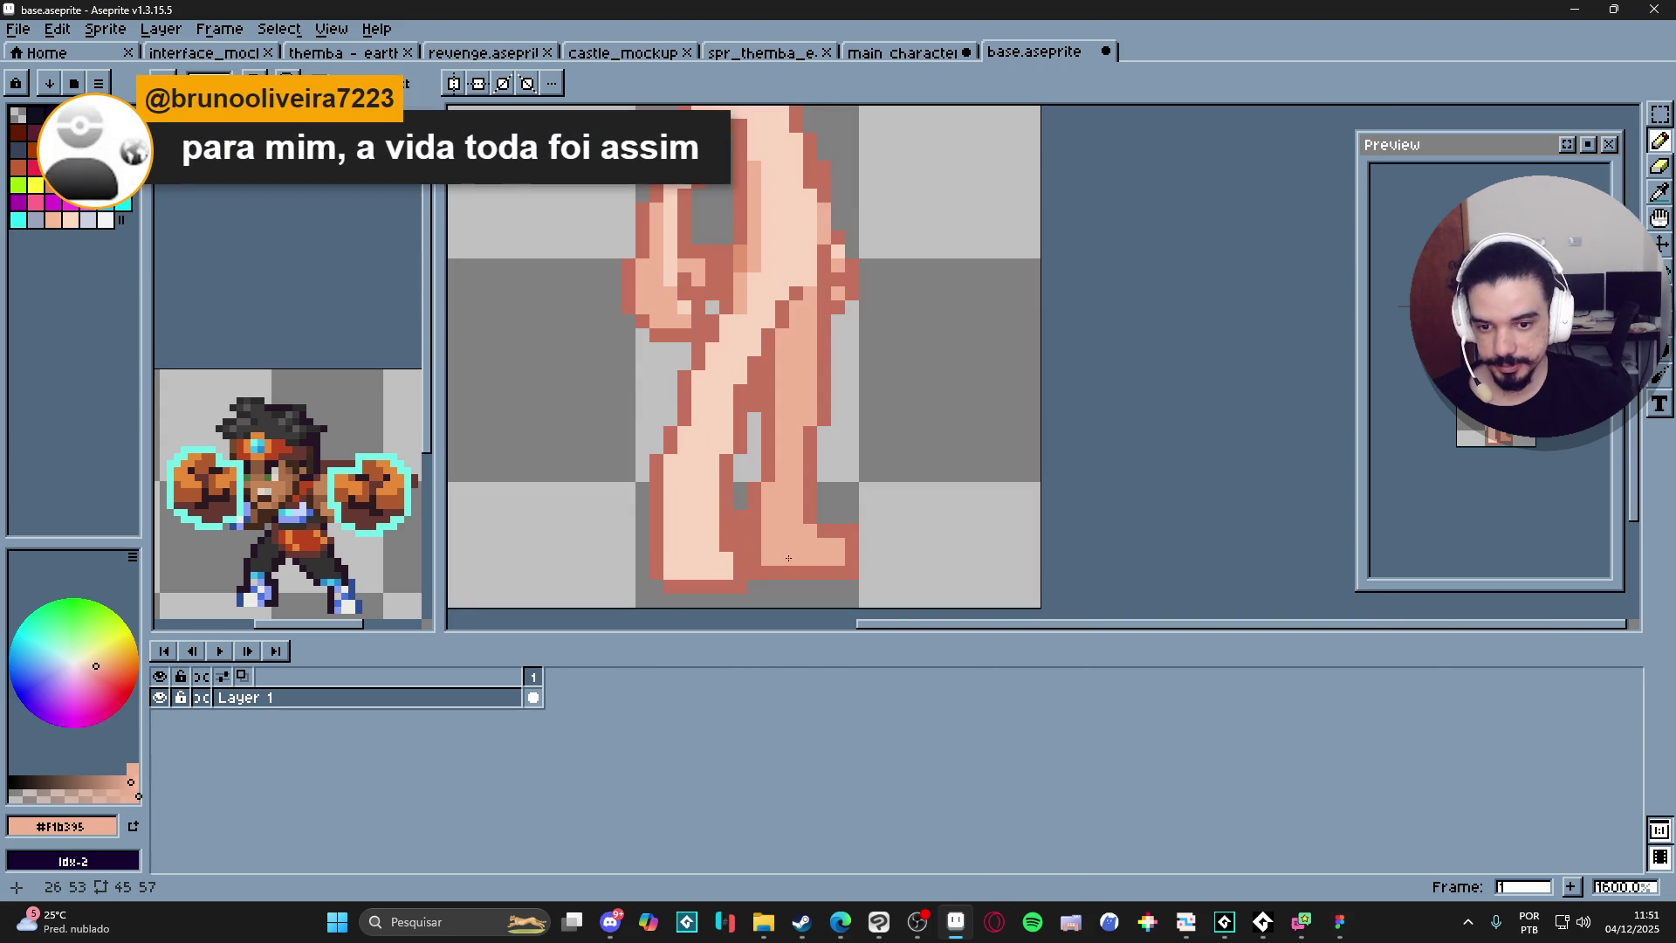
{"action": "scroll", "coordinate": [830, 544], "scroll_direction": "down", "scroll_amount": 3}
{"action": "scroll", "coordinate": [810, 382], "scroll_direction": "up", "scroll_amount": 1}
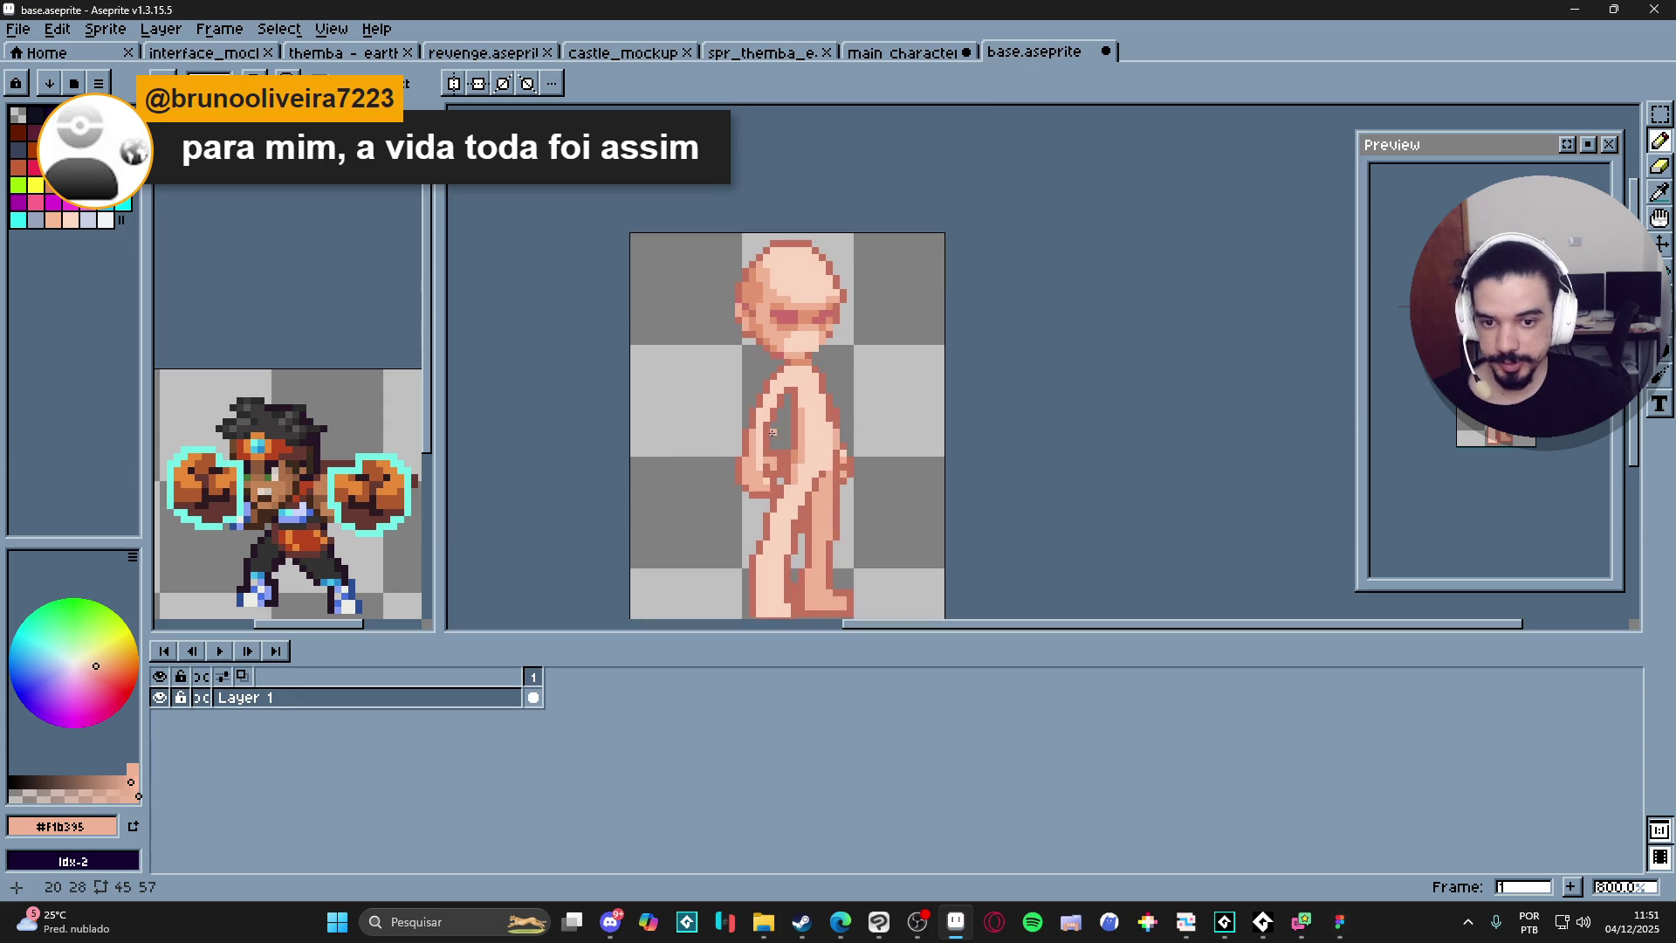
{"action": "left_click_drag", "start_coordinate": [772, 321], "coordinate": [730, 262]}
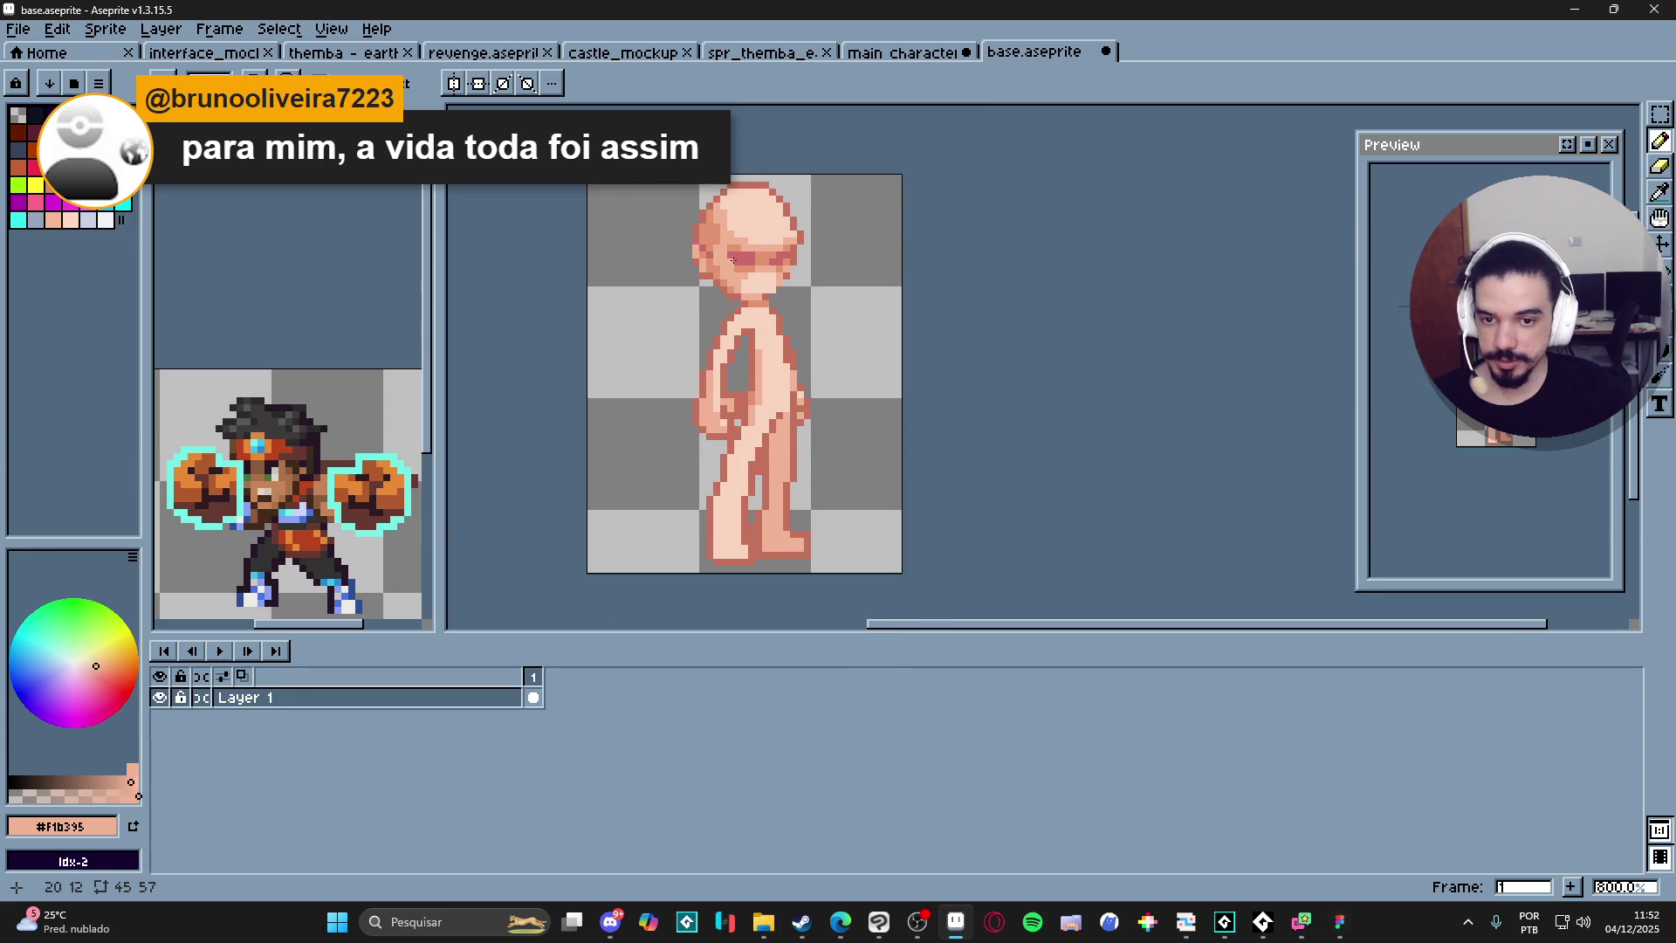
{"action": "left_click", "coordinate": [762, 374], "text": "alt"}
{"action": "scroll", "coordinate": [755, 389], "scroll_direction": "up", "scroll_amount": 3}
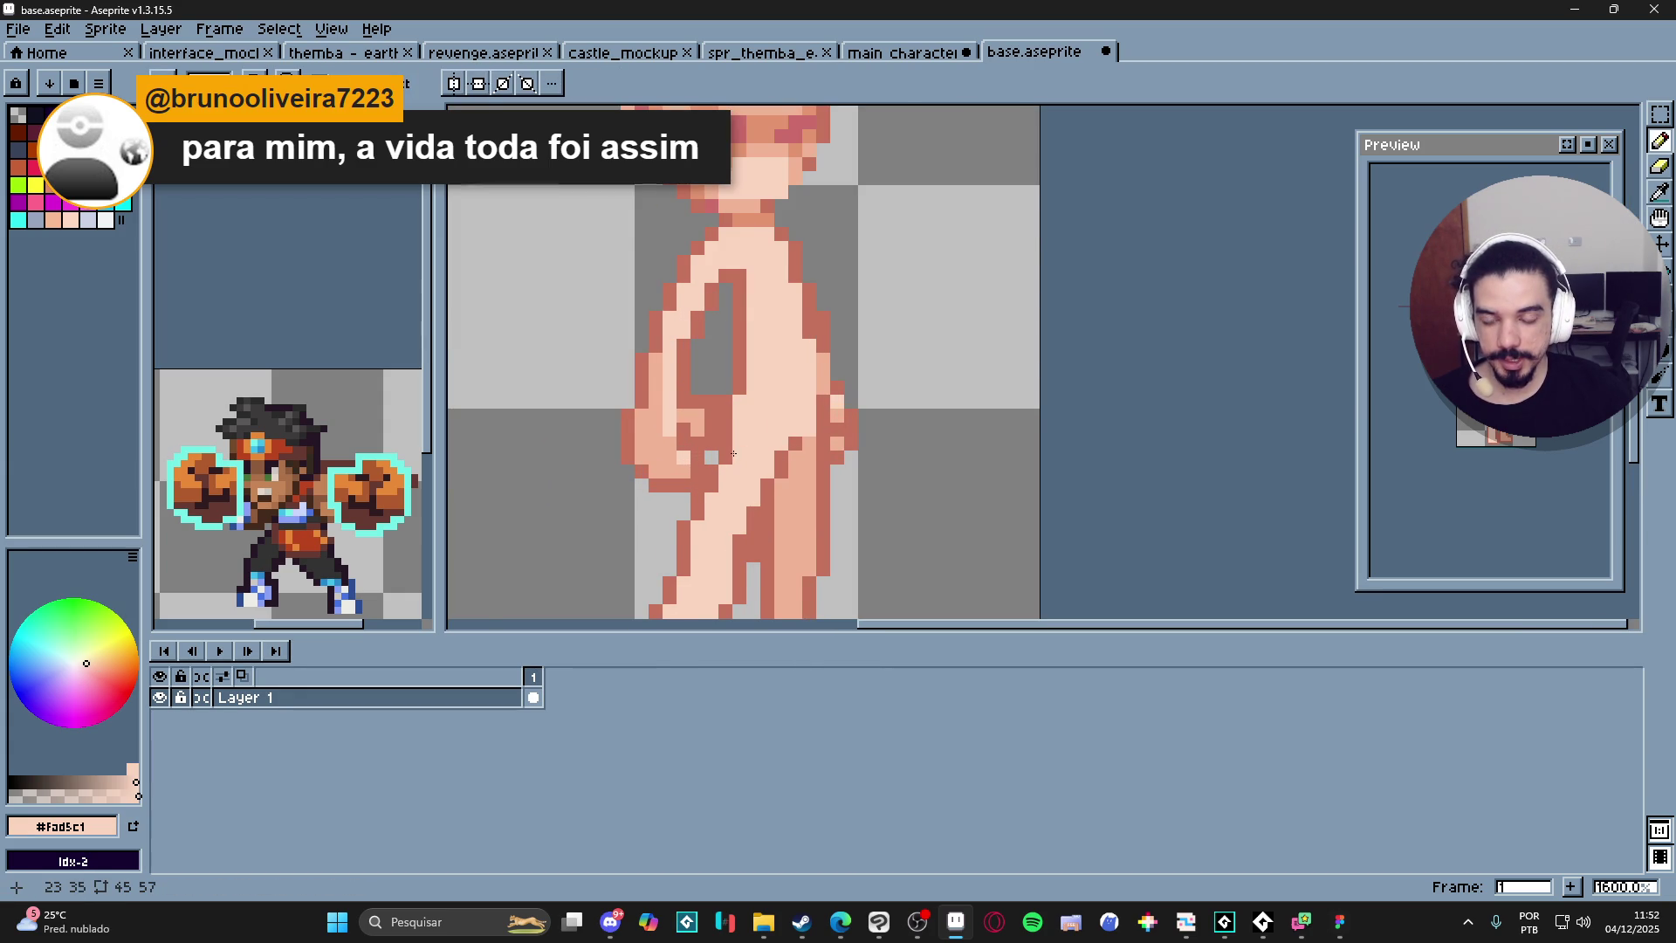
{"action": "scroll", "coordinate": [733, 453], "scroll_direction": "down", "scroll_amount": 4}
{"action": "scroll", "coordinate": [765, 461], "scroll_direction": "up", "scroll_amount": 4}
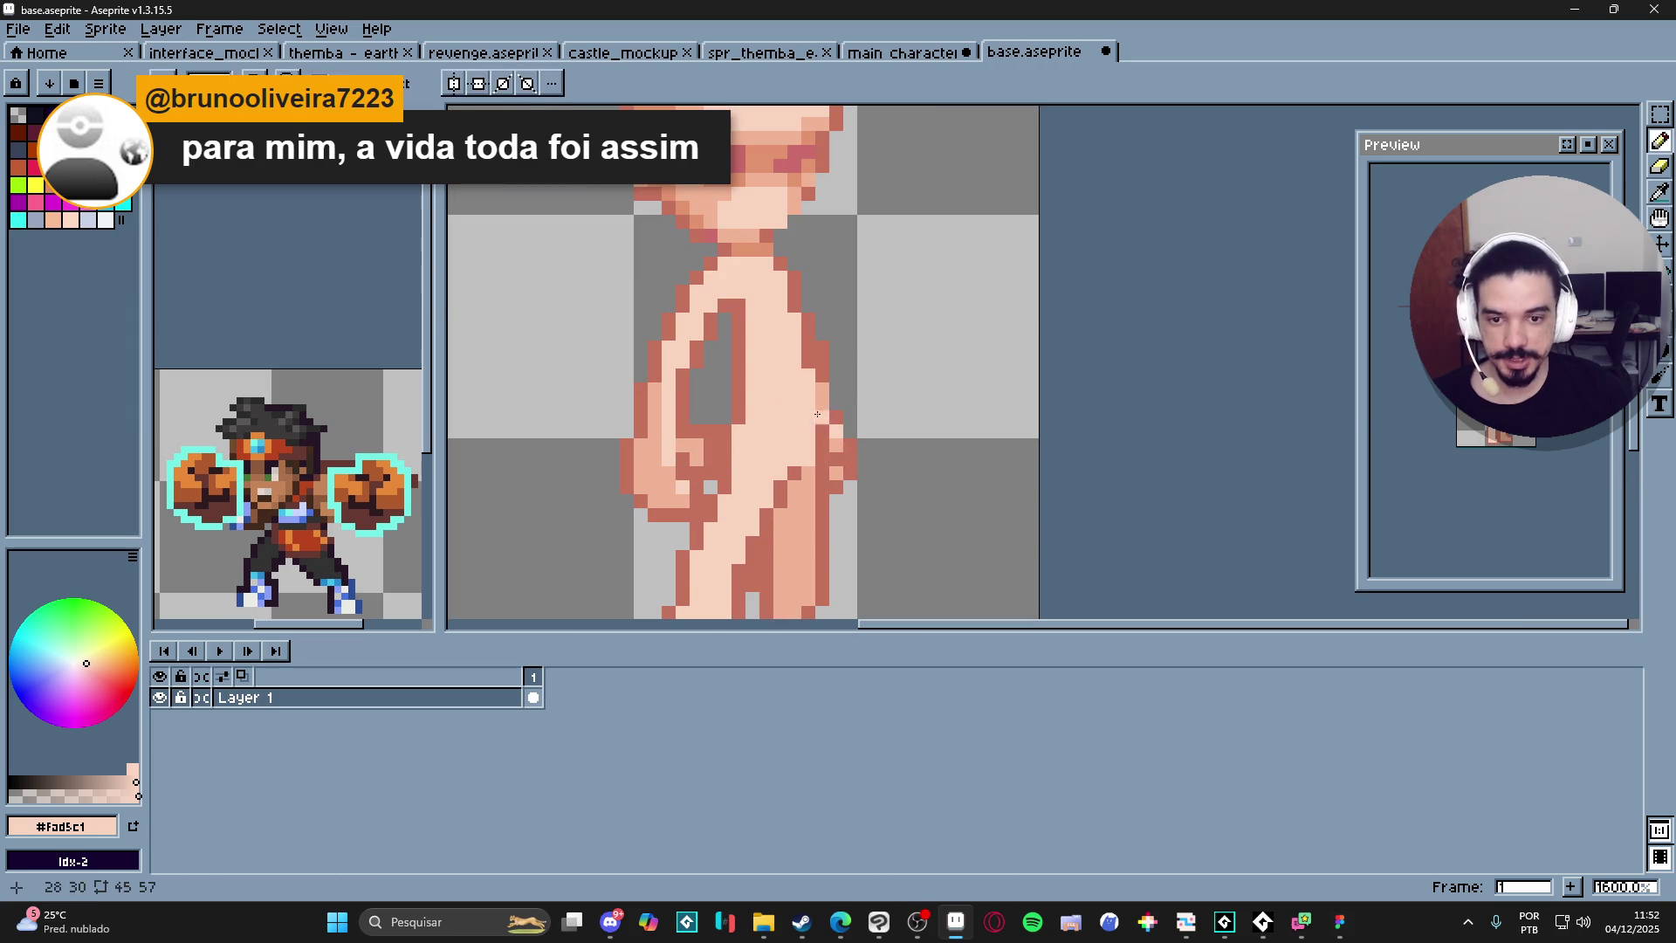
{"action": "left_click", "coordinate": [824, 362], "text": "alt"}
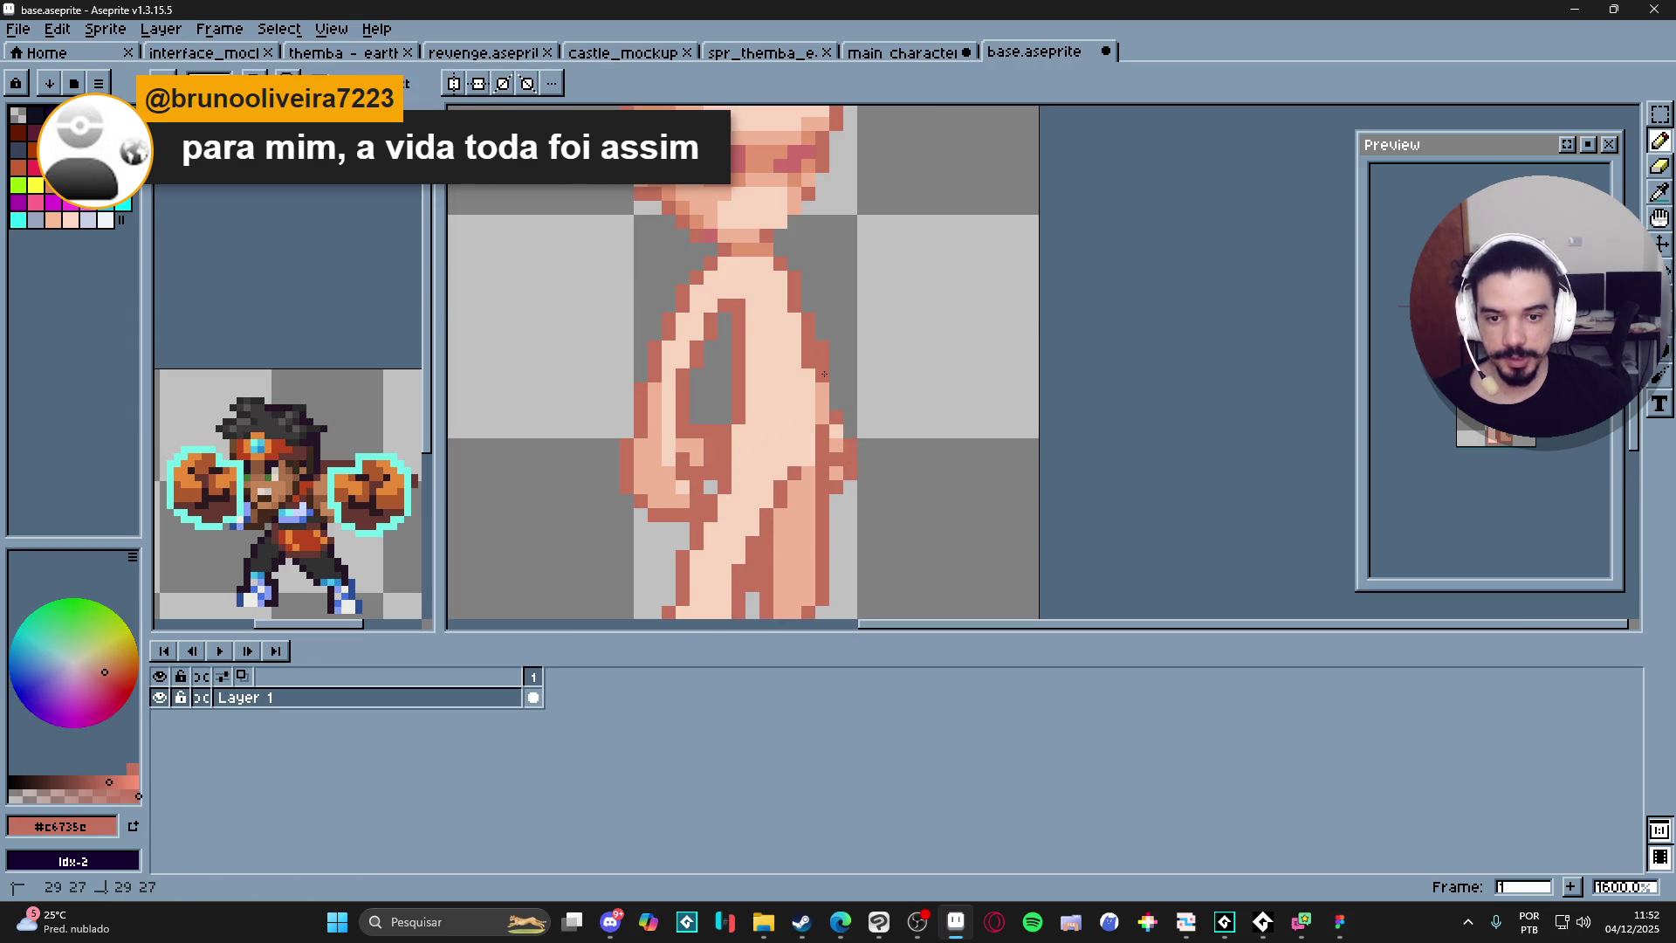
{"action": "left_click", "coordinate": [791, 384], "text": "alt"}
{"action": "left_click", "coordinate": [801, 486], "text": "alt"}
{"action": "left_click", "coordinate": [800, 359]}
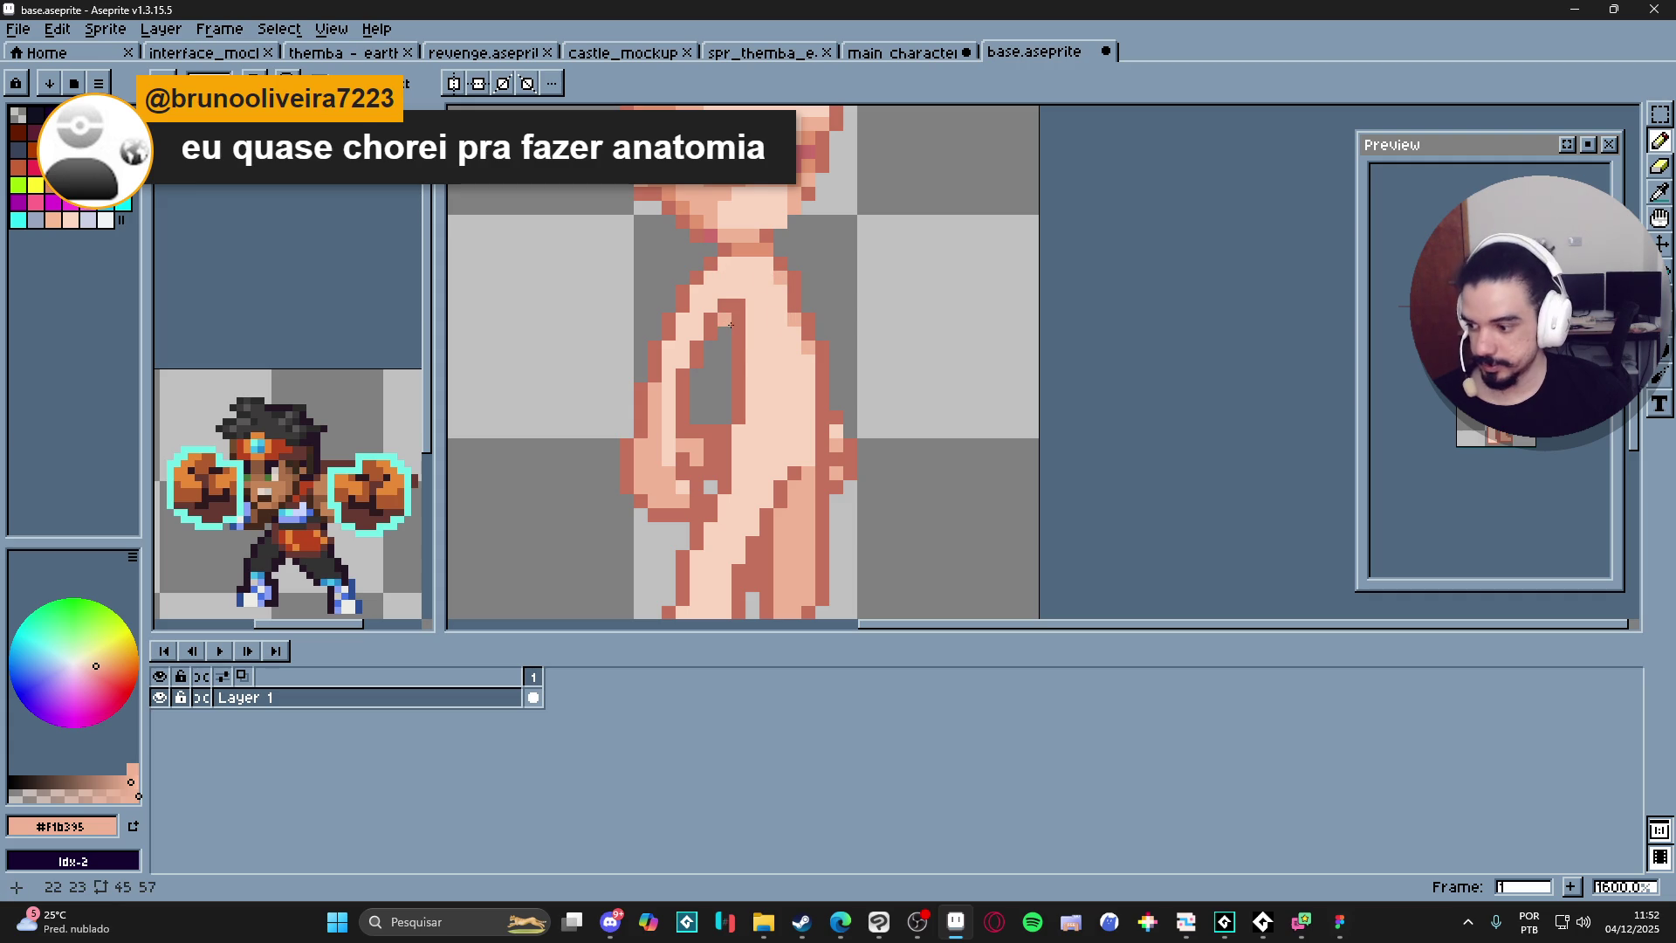
With the eyedropper, sample the outline #c6735e, then the mid #f1b395 tone from the arm.
{"action": "scroll", "coordinate": [741, 324], "scroll_direction": "down", "scroll_amount": 3}
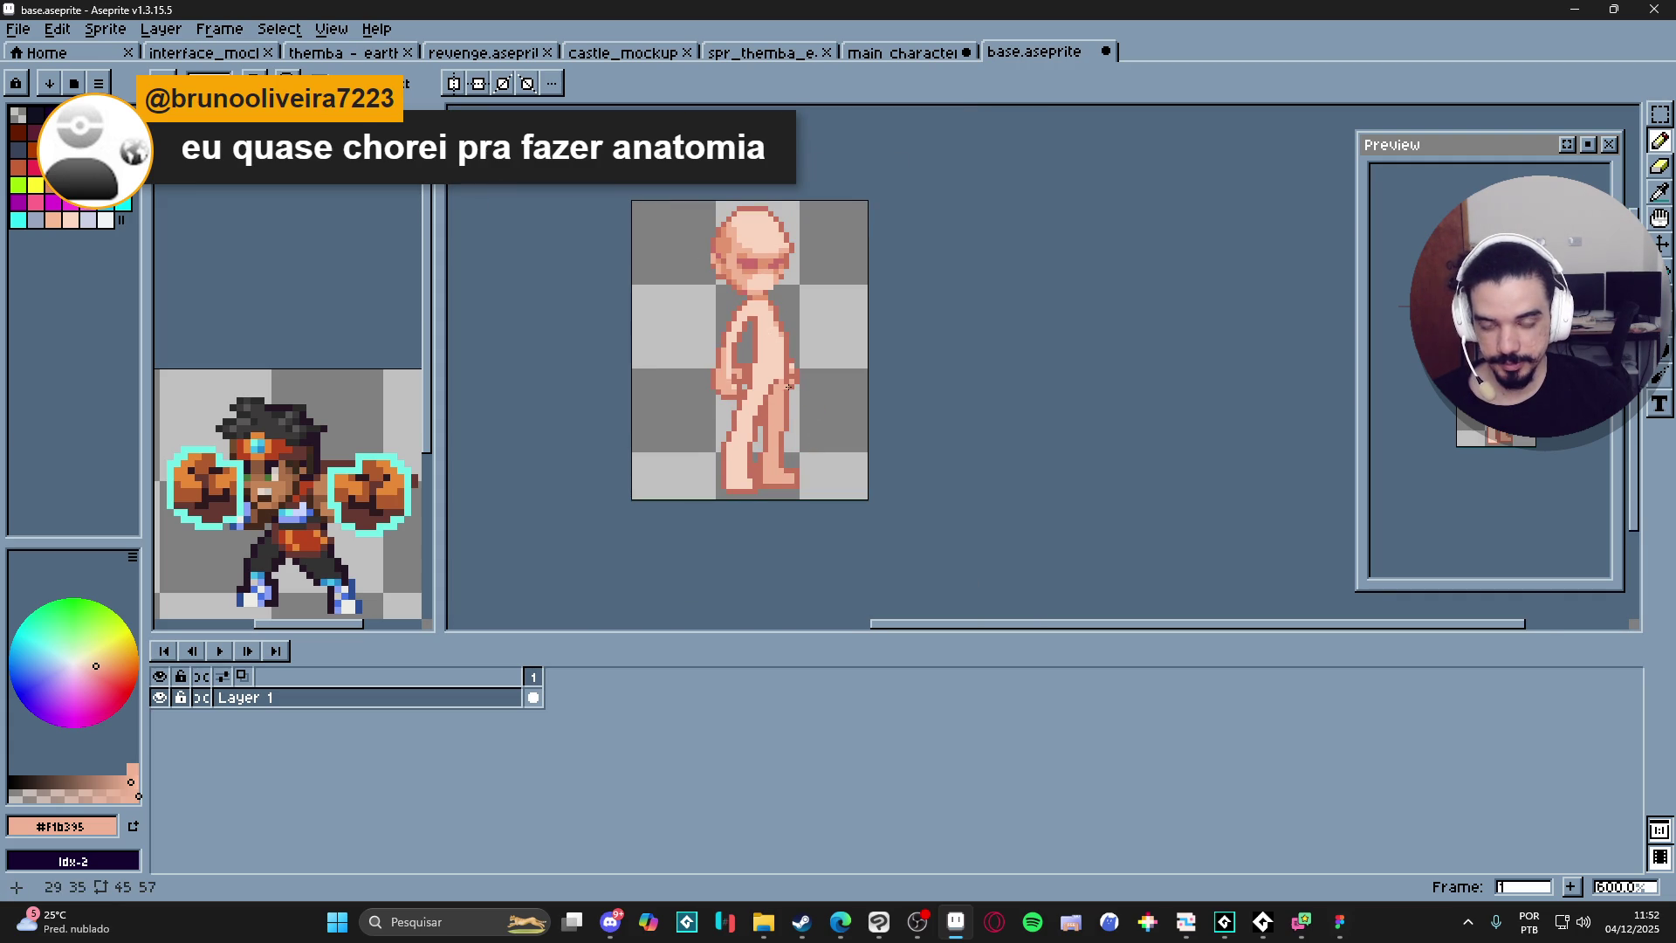
{"action": "scroll", "coordinate": [789, 386], "scroll_direction": "up", "scroll_amount": 3}
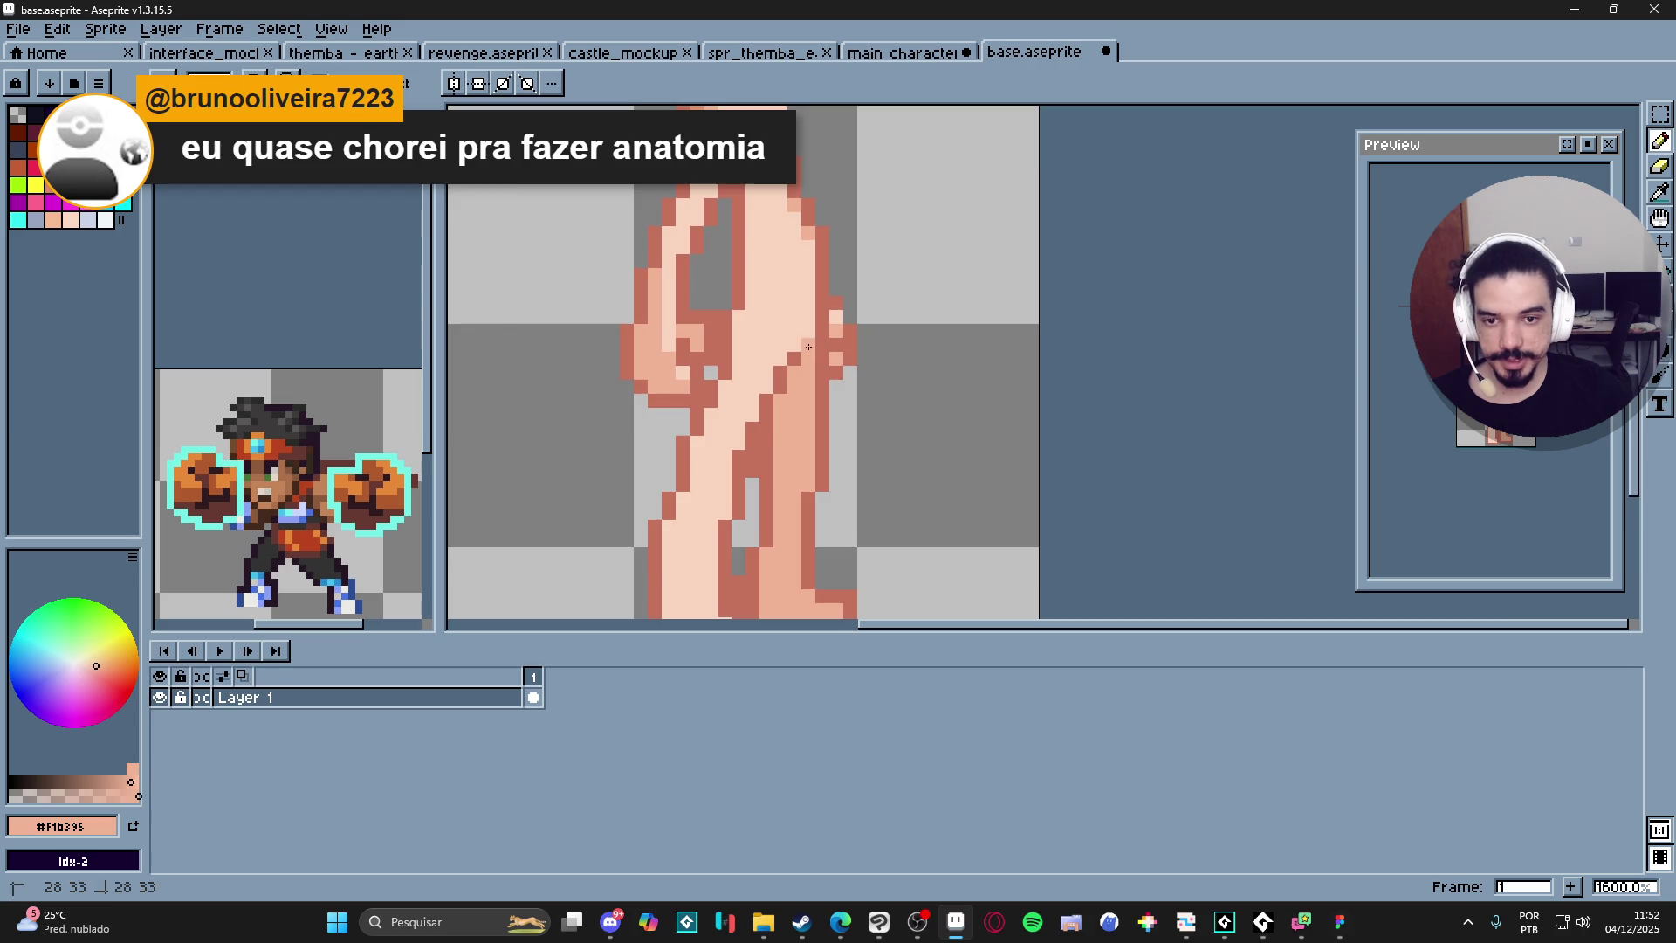
{"action": "scroll", "coordinate": [808, 346], "scroll_direction": "down", "scroll_amount": 3}
{"action": "scroll", "coordinate": [829, 349], "scroll_direction": "up", "scroll_amount": 3}
{"action": "key", "text": "i"}
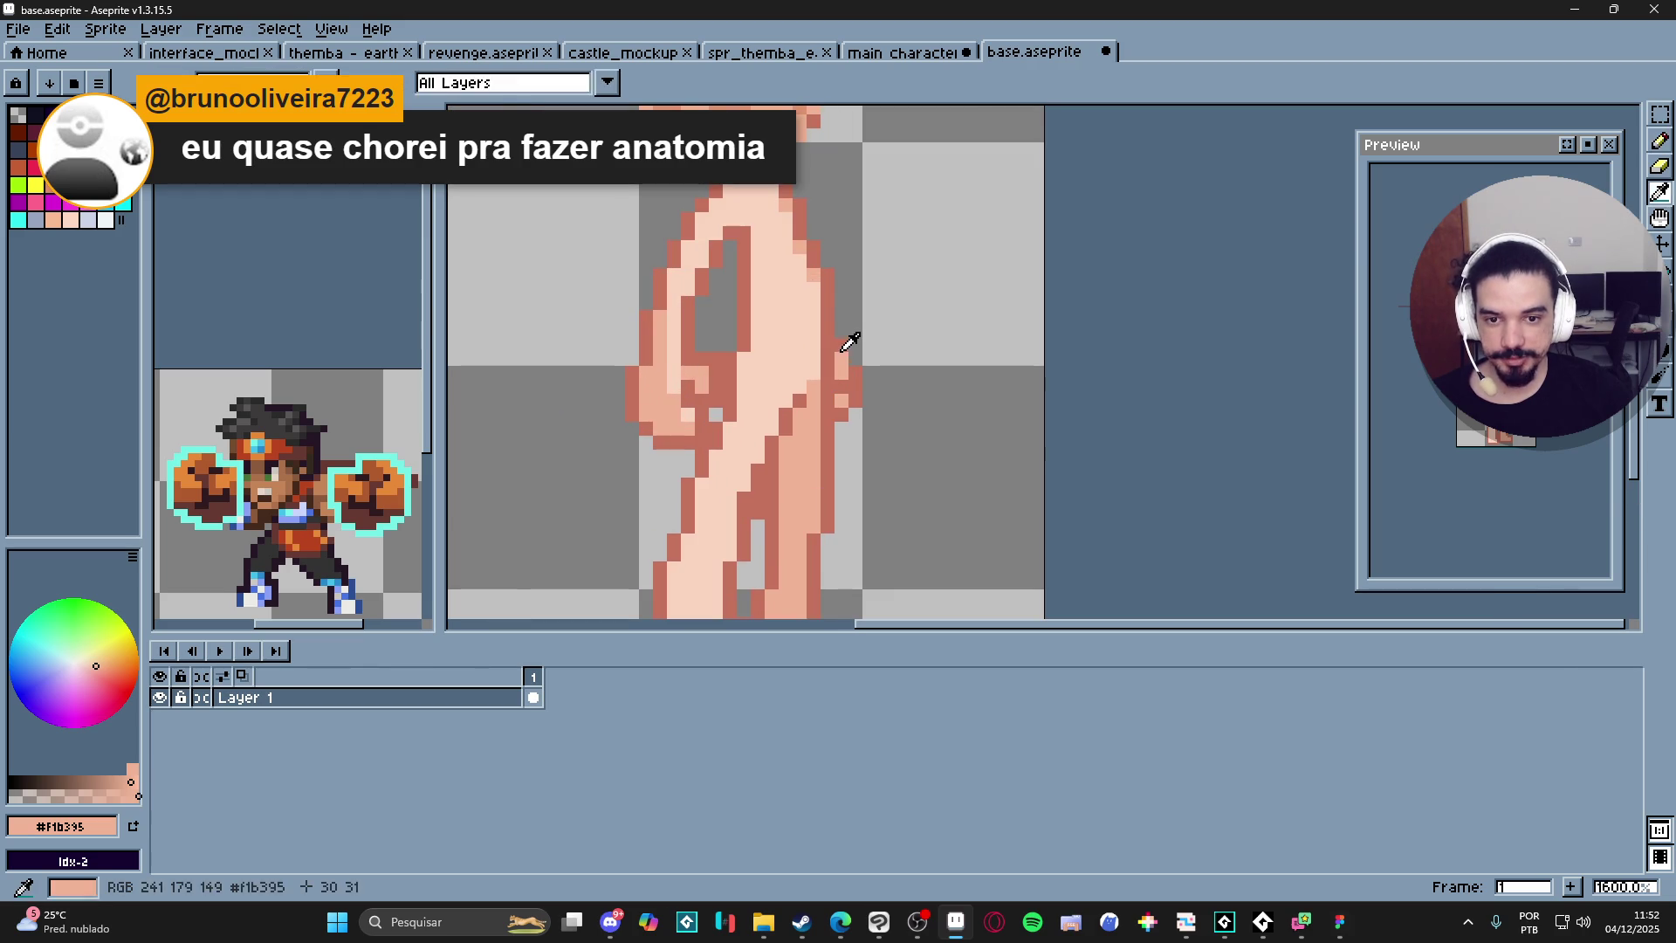
{"action": "left_click", "coordinate": [843, 352]}
{"action": "scroll", "coordinate": [866, 462], "scroll_direction": "down", "scroll_amount": 3}
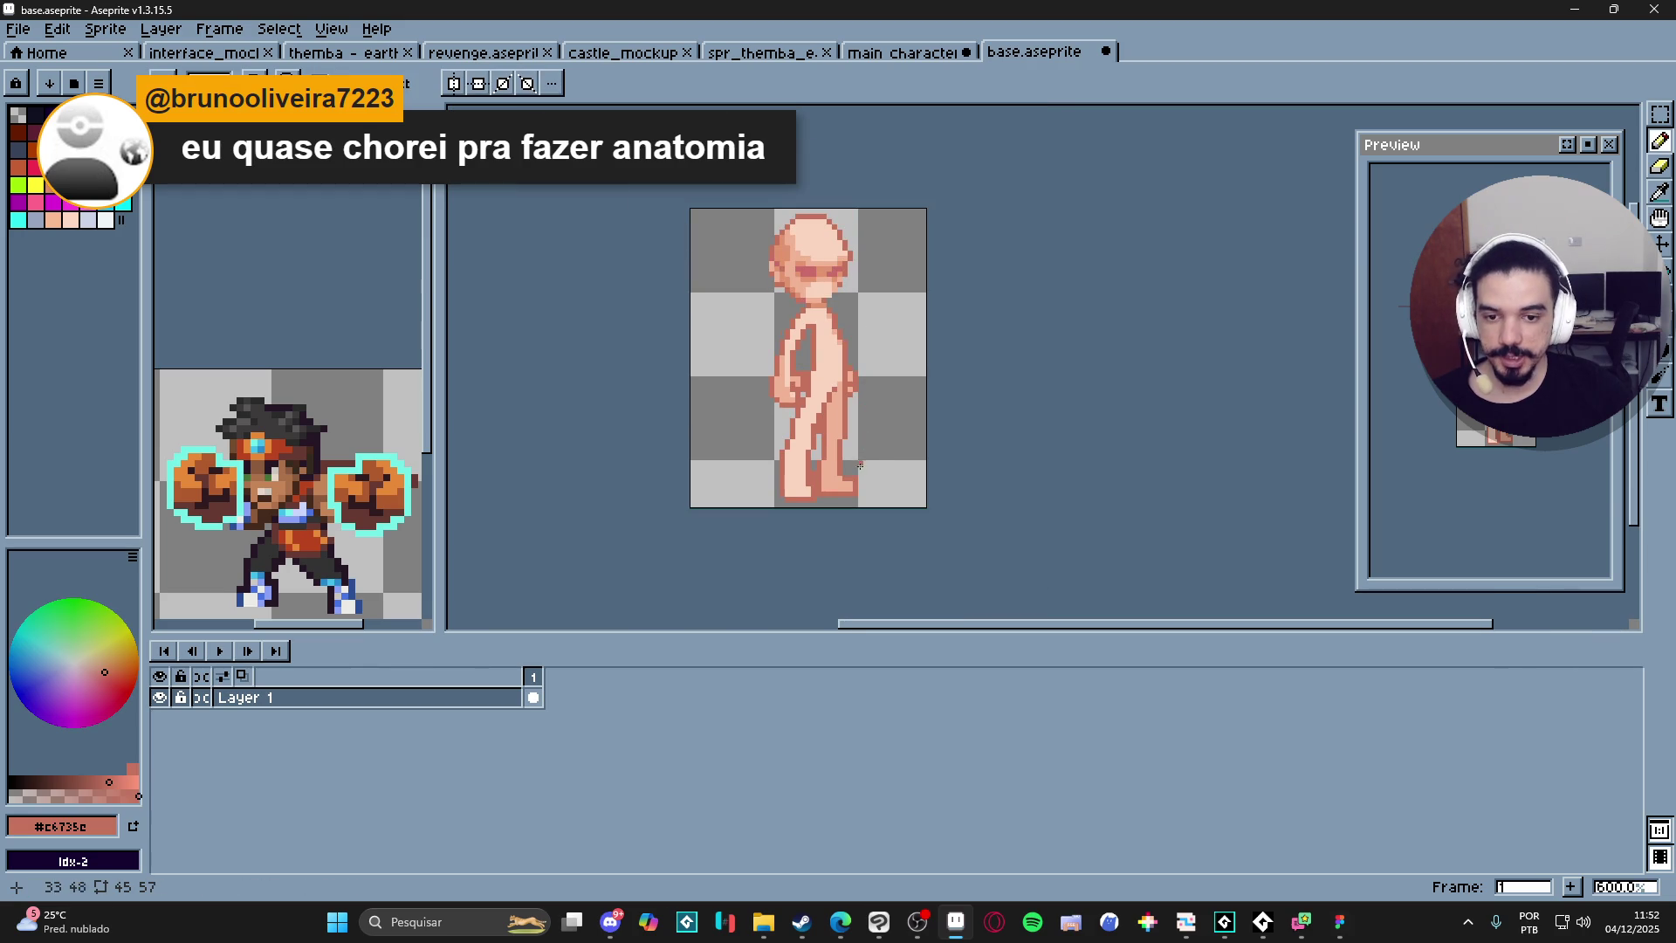
{"action": "scroll", "coordinate": [866, 462], "scroll_direction": "up", "scroll_amount": 4}
{"action": "scroll", "coordinate": [844, 421], "scroll_direction": "down", "scroll_amount": 3}
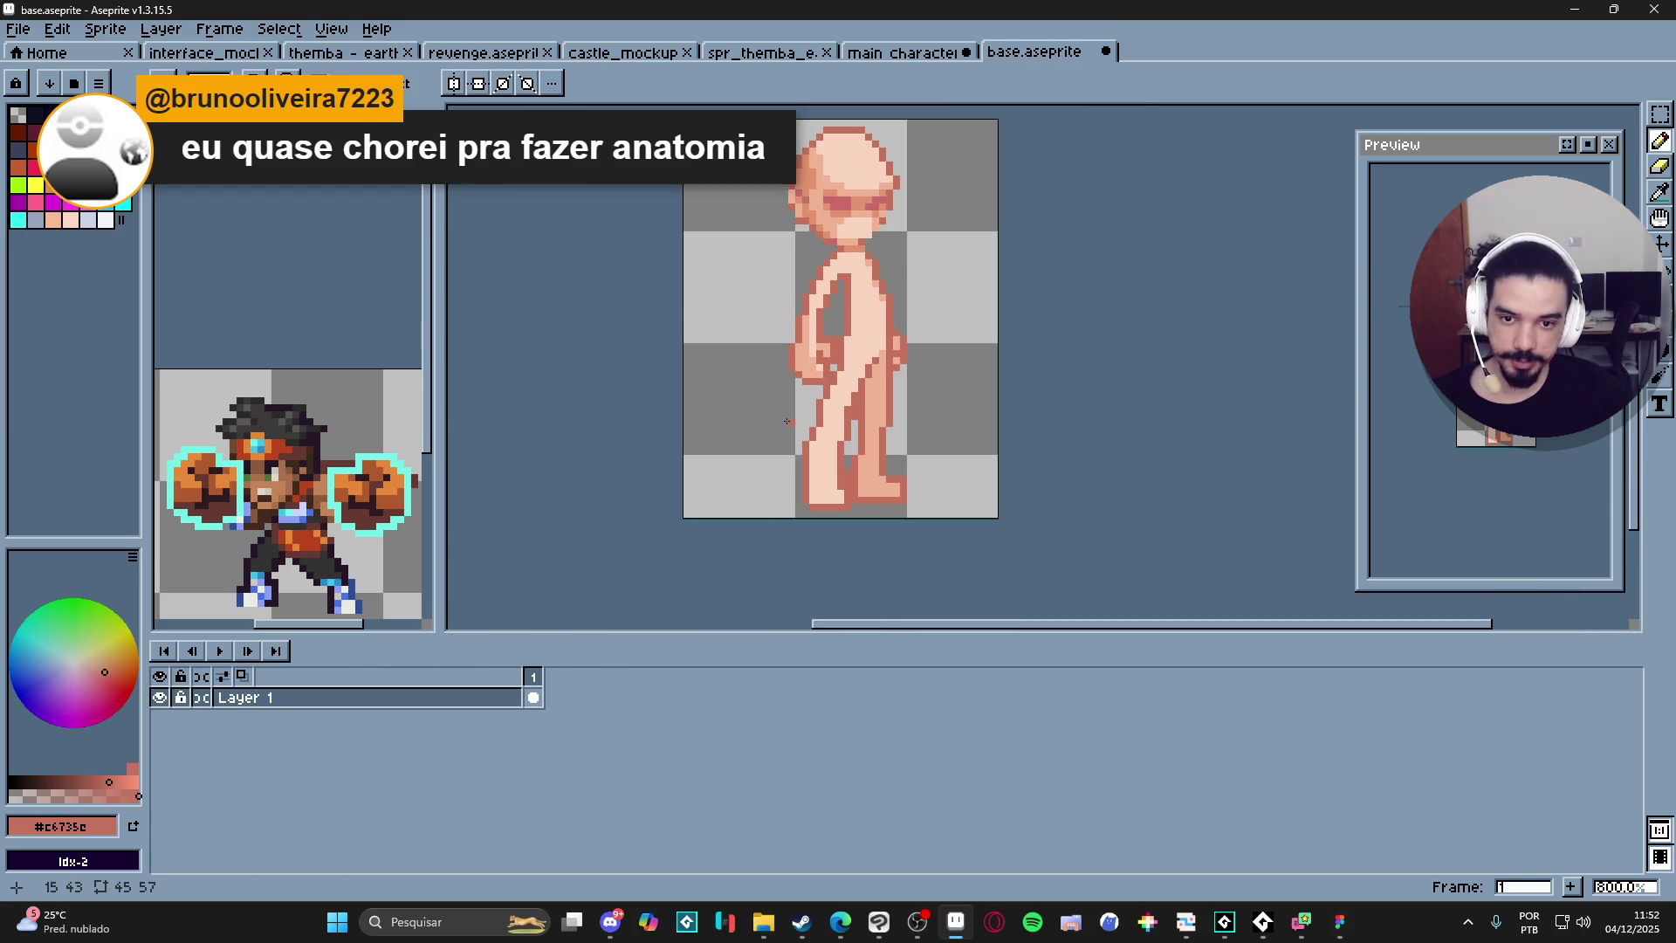
{"action": "scroll", "coordinate": [768, 471], "scroll_direction": "up", "scroll_amount": 5}
{"action": "left_click", "coordinate": [758, 481]}
Draw a vertical #f1b395 Pencil stroke along the arm, then switch to the browser.
{"action": "key", "text": "b"}
{"action": "left_click_drag", "start_coordinate": [766, 495], "coordinate": [768, 363]}
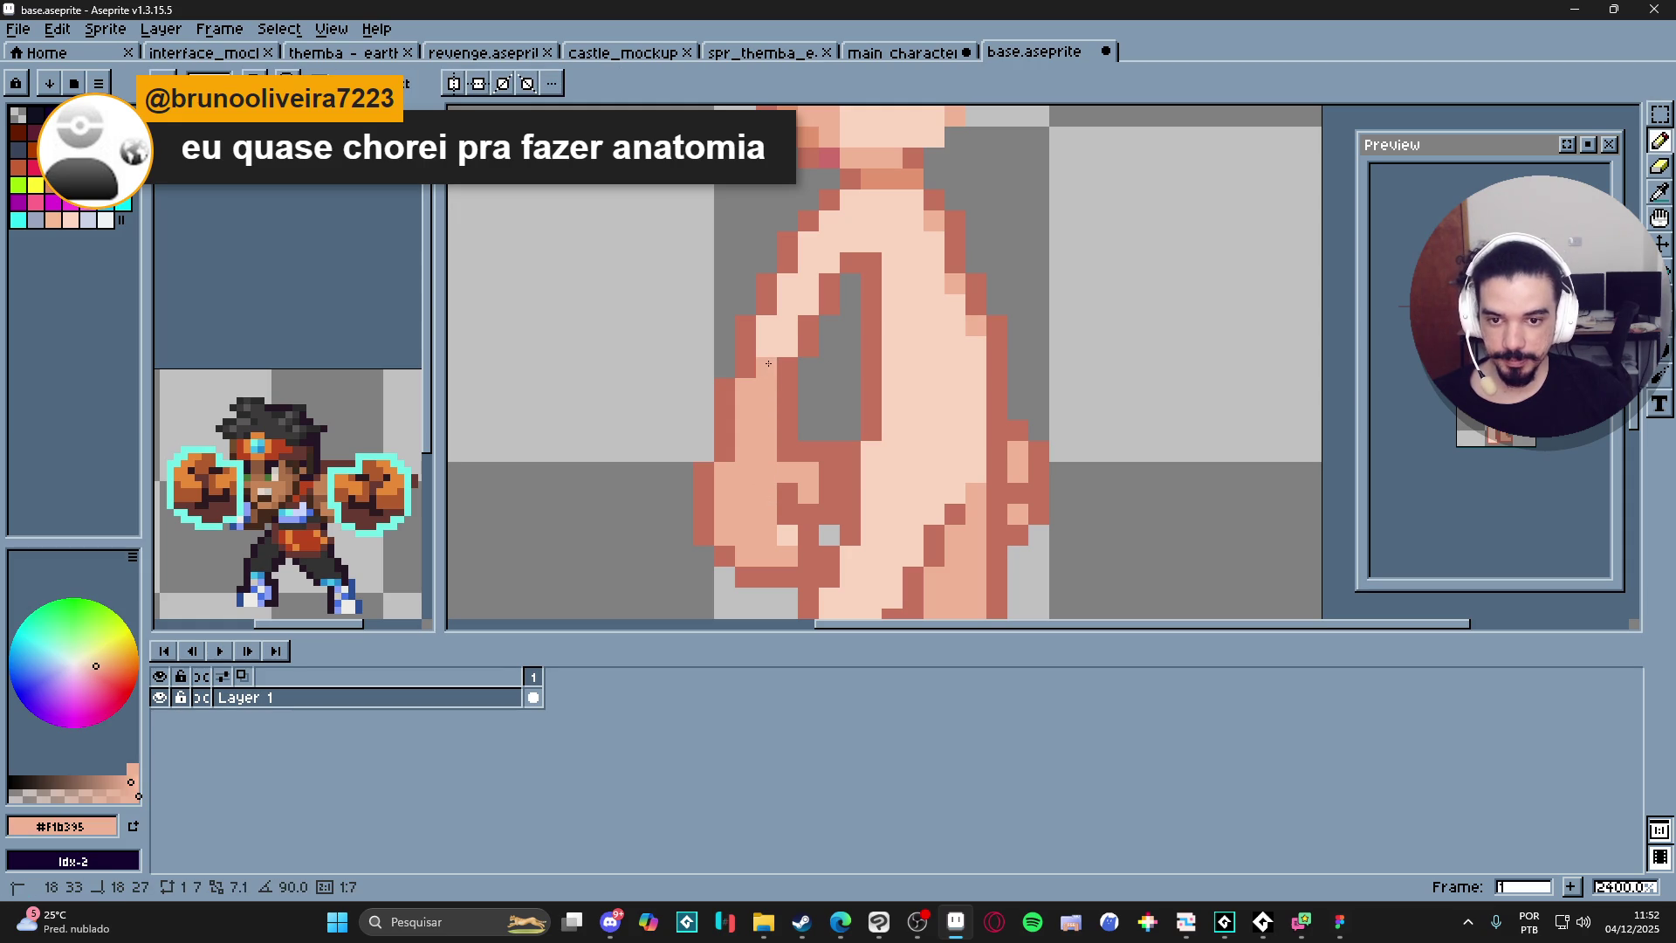
{"action": "scroll", "coordinate": [797, 532], "scroll_direction": "down", "scroll_amount": 5}
{"action": "scroll", "coordinate": [797, 532], "scroll_direction": "down", "scroll_amount": 1}
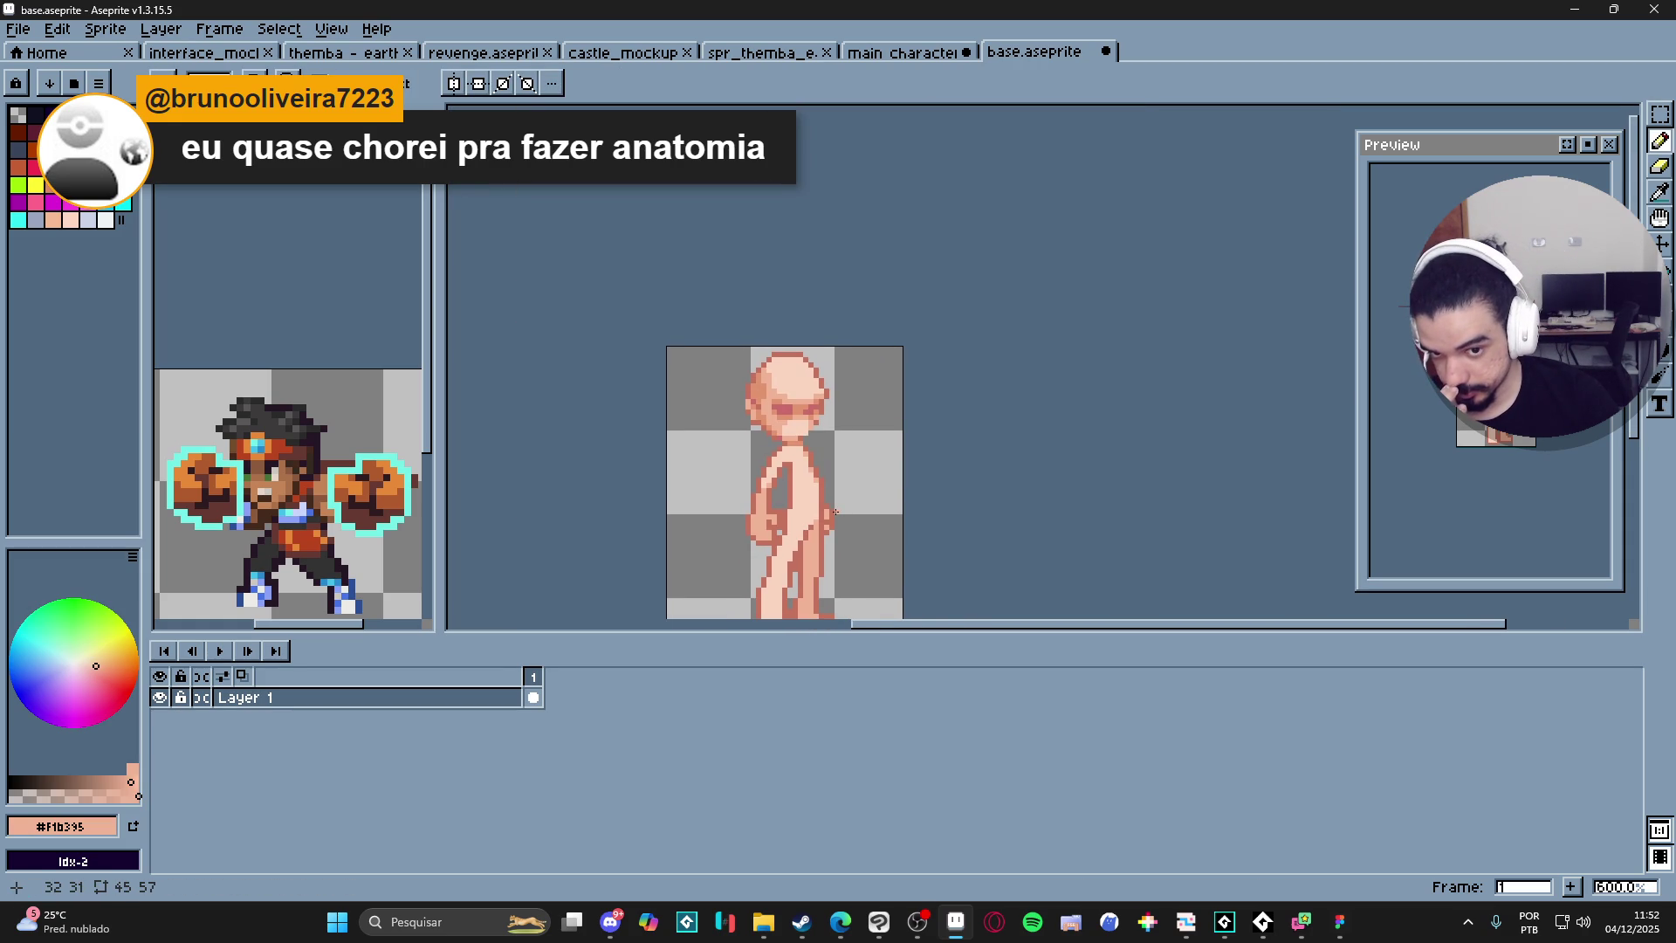
{"action": "scroll", "coordinate": [835, 512], "scroll_direction": "down", "scroll_amount": 2}
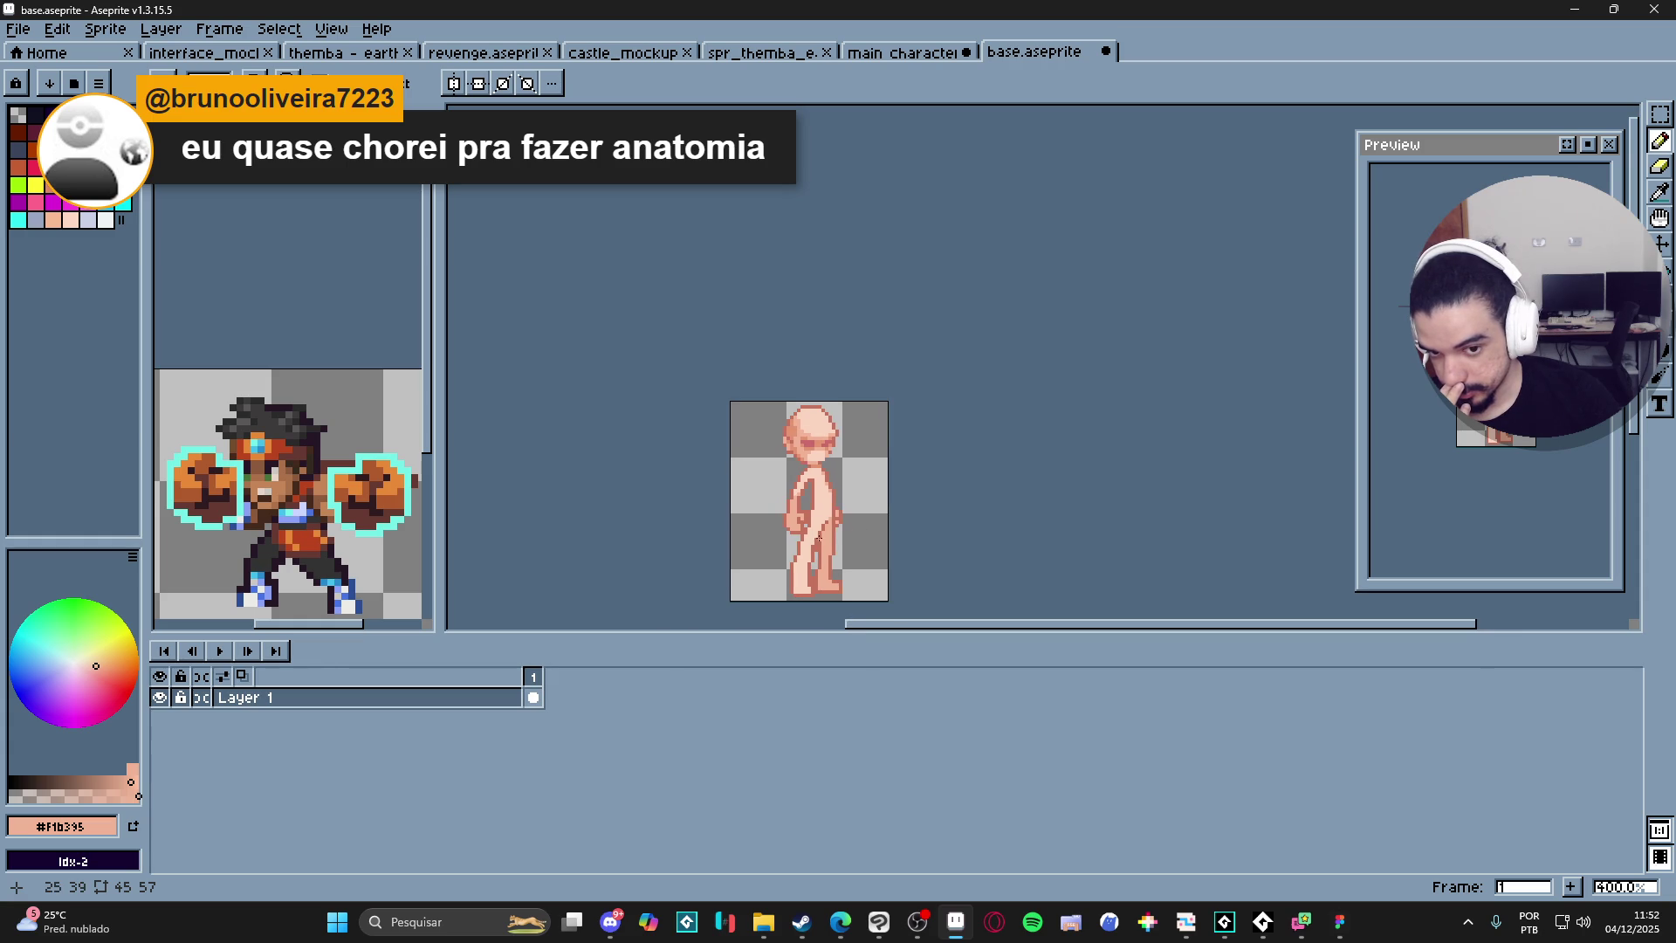
{"action": "scroll", "coordinate": [818, 534], "scroll_direction": "down", "scroll_amount": 1}
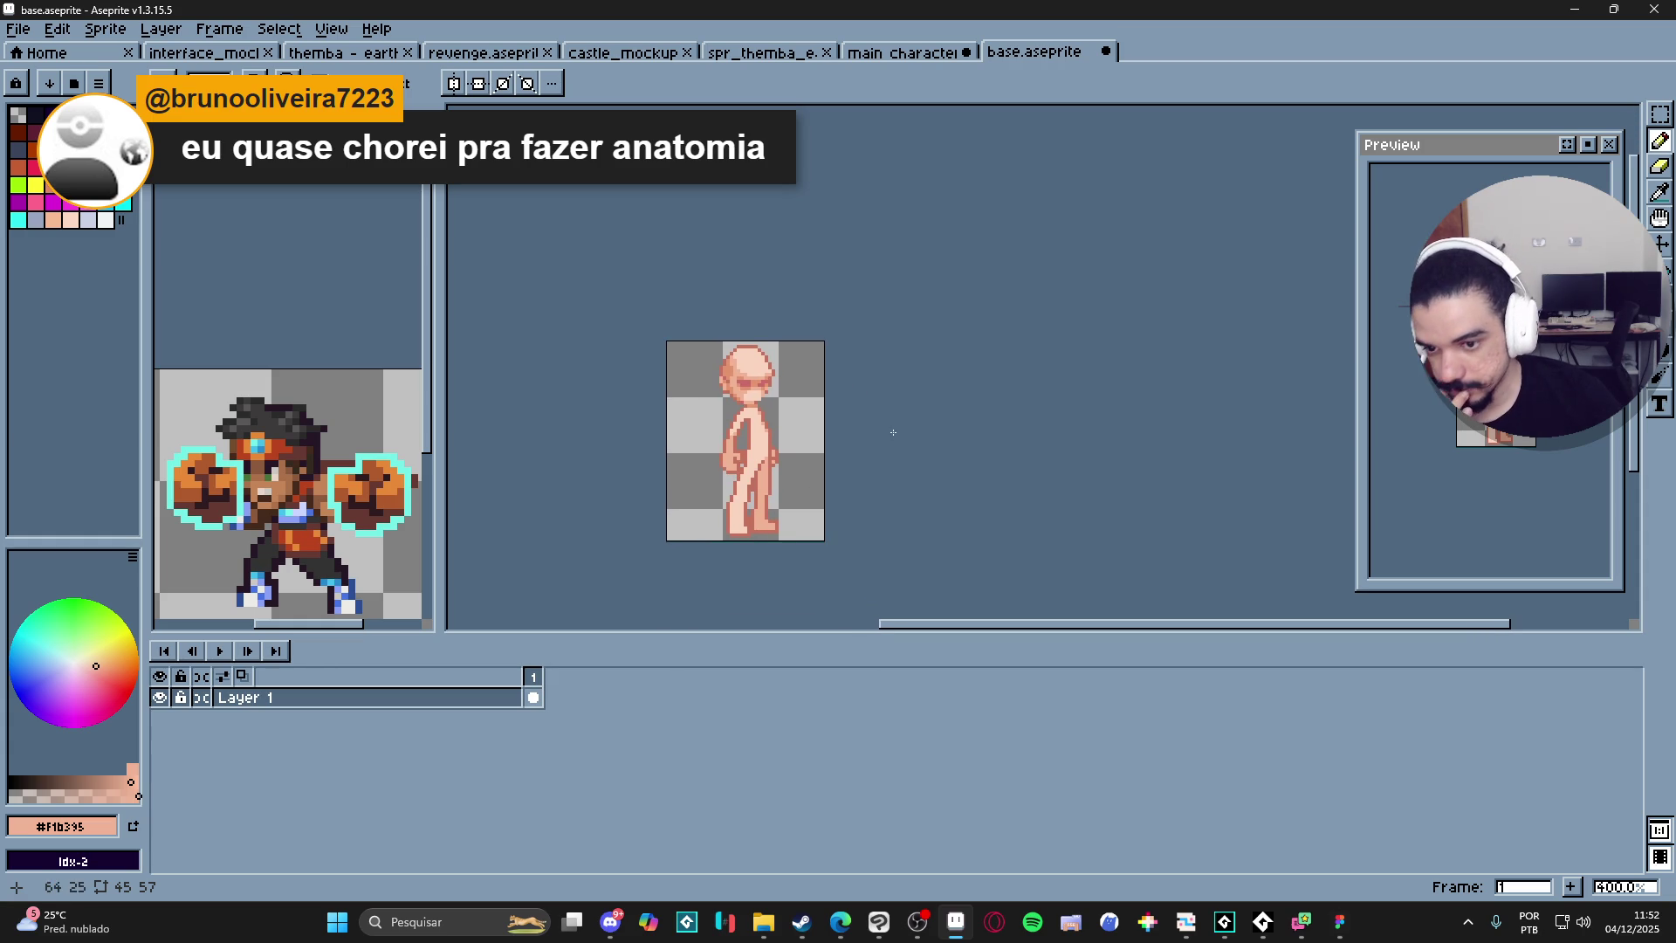
{"action": "scroll", "coordinate": [809, 459], "scroll_direction": "left", "scroll_amount": 1}
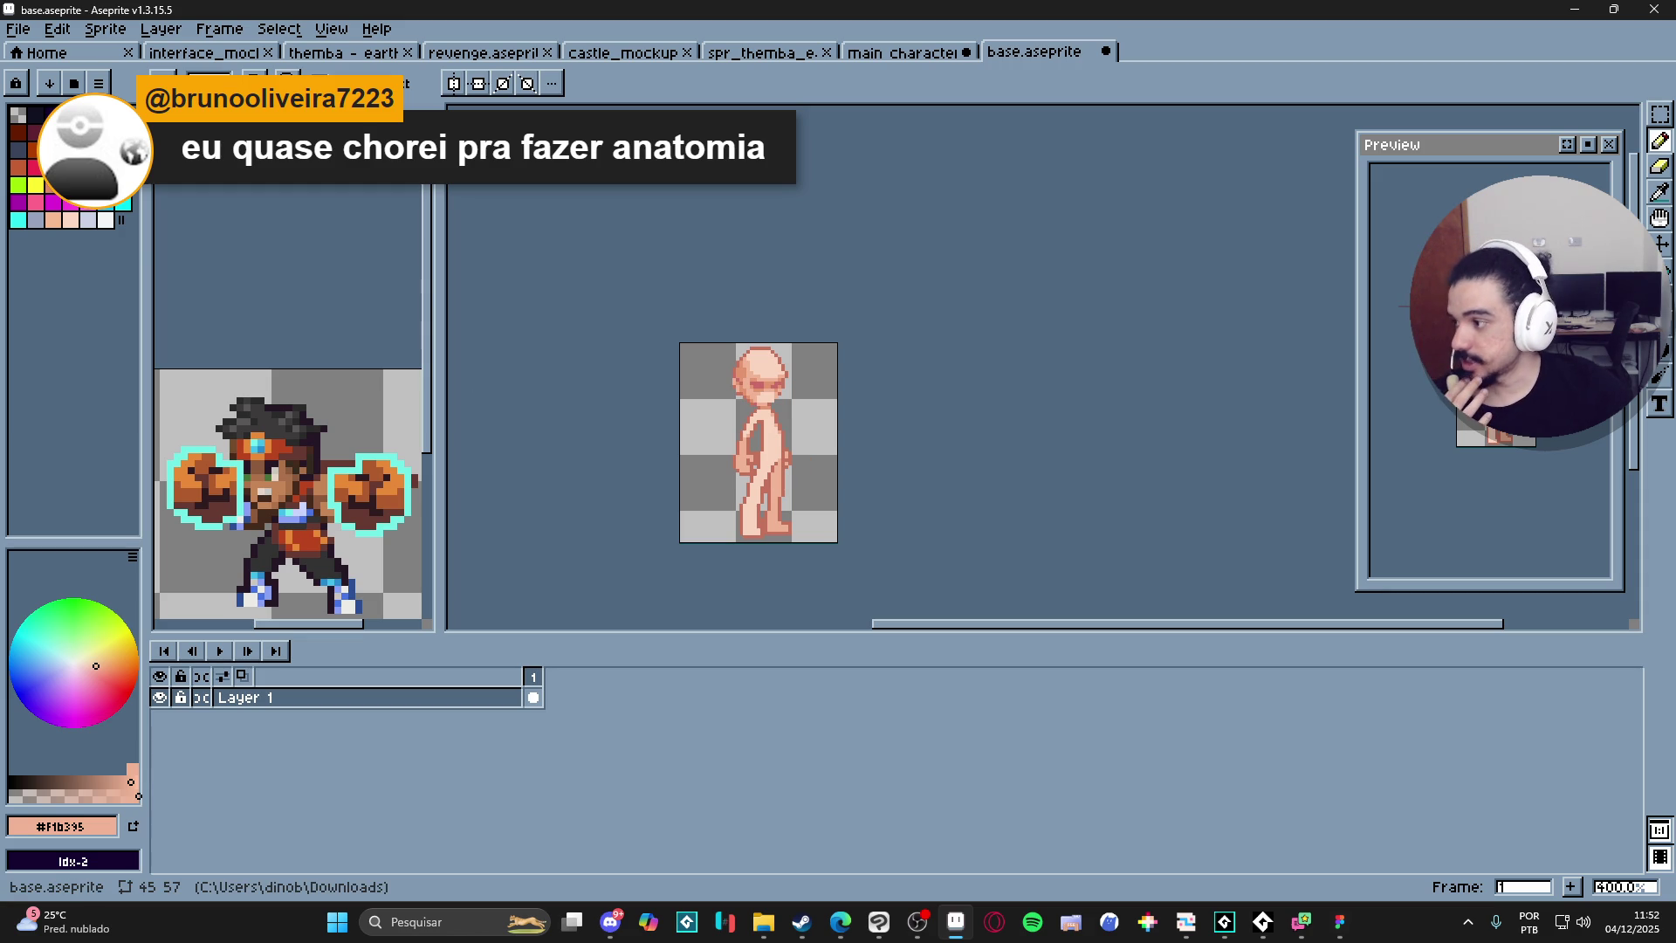
{"action": "key", "text": "alt+Tab"}
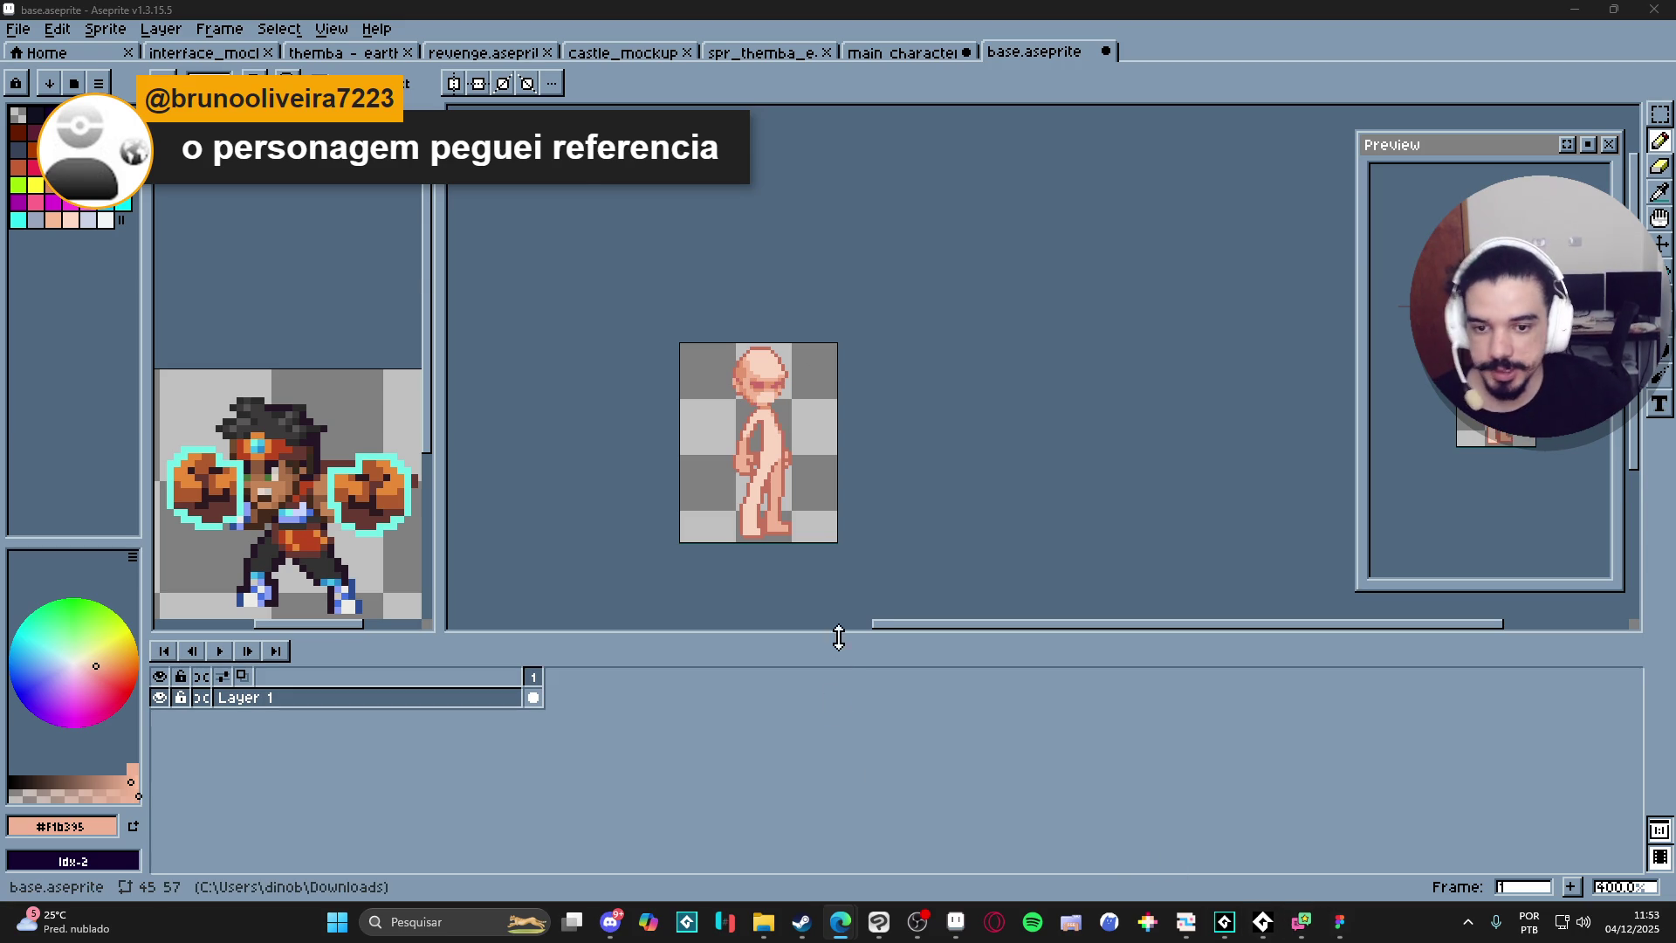
Sample the light #fad5c1 and outline #c6735e skin tones from the sprite.
{"action": "scroll", "coordinate": [771, 505], "scroll_direction": "up", "scroll_amount": 3}
{"action": "scroll", "coordinate": [733, 444], "scroll_direction": "up", "scroll_amount": 3}
{"action": "left_click", "coordinate": [752, 438], "text": "alt"}
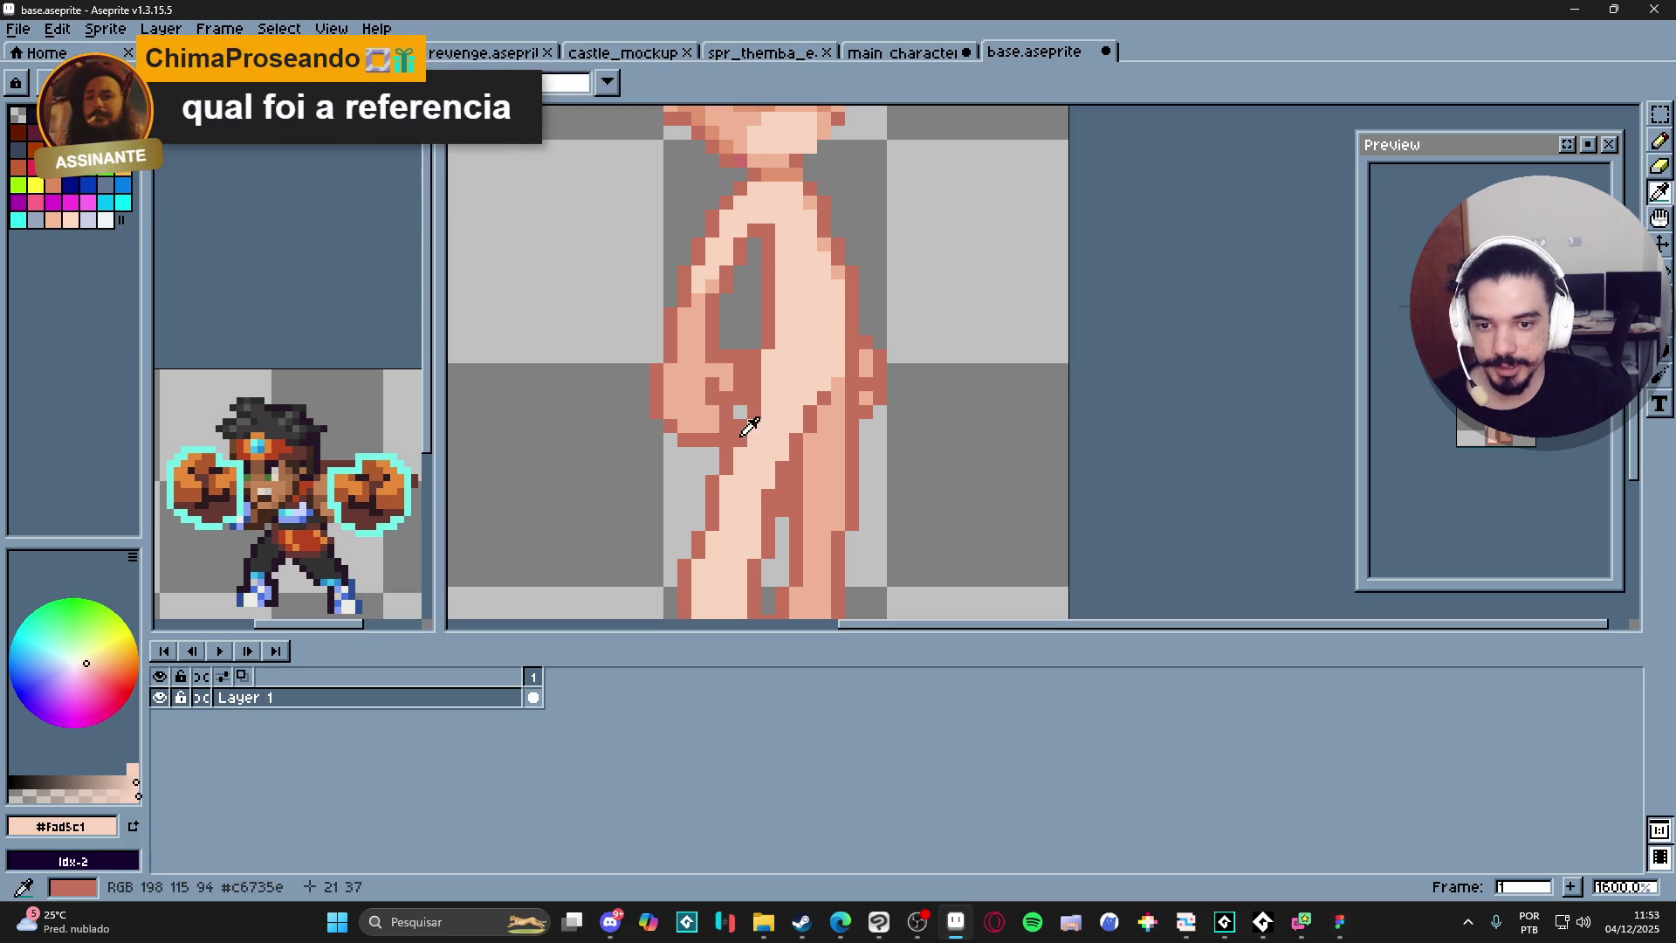
{"action": "left_click", "coordinate": [730, 476], "text": "alt"}
Erase the foot's bottom pixel row and a stray foot pixel with the Eraser.
{"action": "key", "text": "e"}
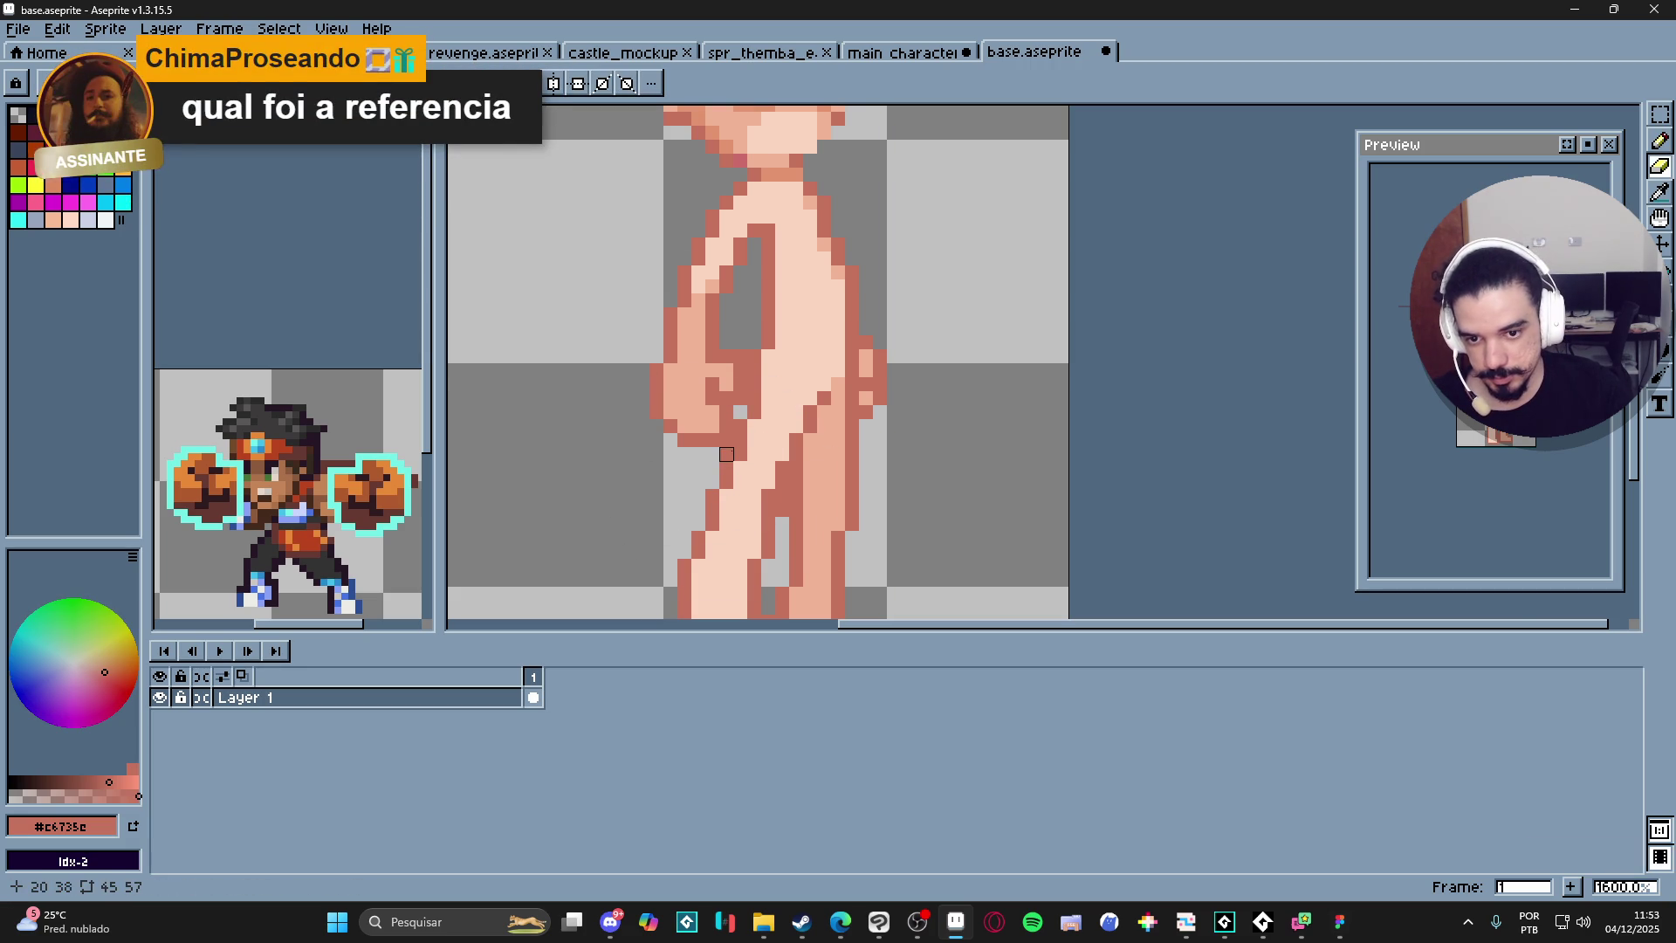
{"action": "scroll", "coordinate": [804, 541], "scroll_direction": "down", "scroll_amount": 3}
{"action": "scroll", "coordinate": [731, 520], "scroll_direction": "up", "scroll_amount": 4}
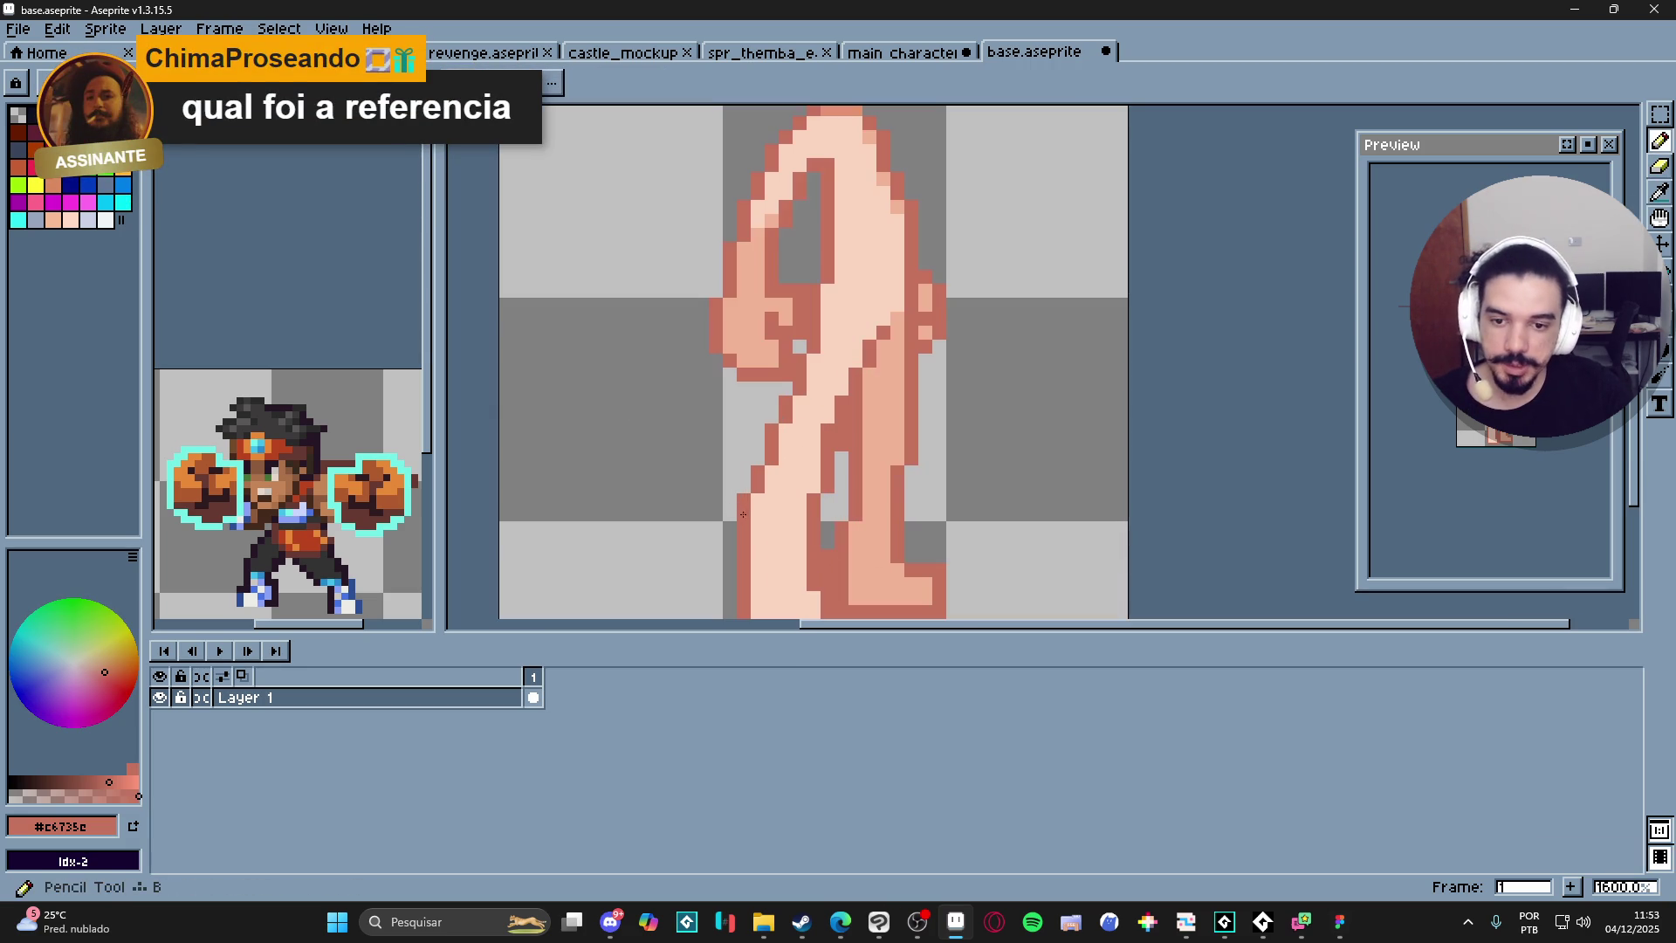
{"action": "key", "text": "b"}
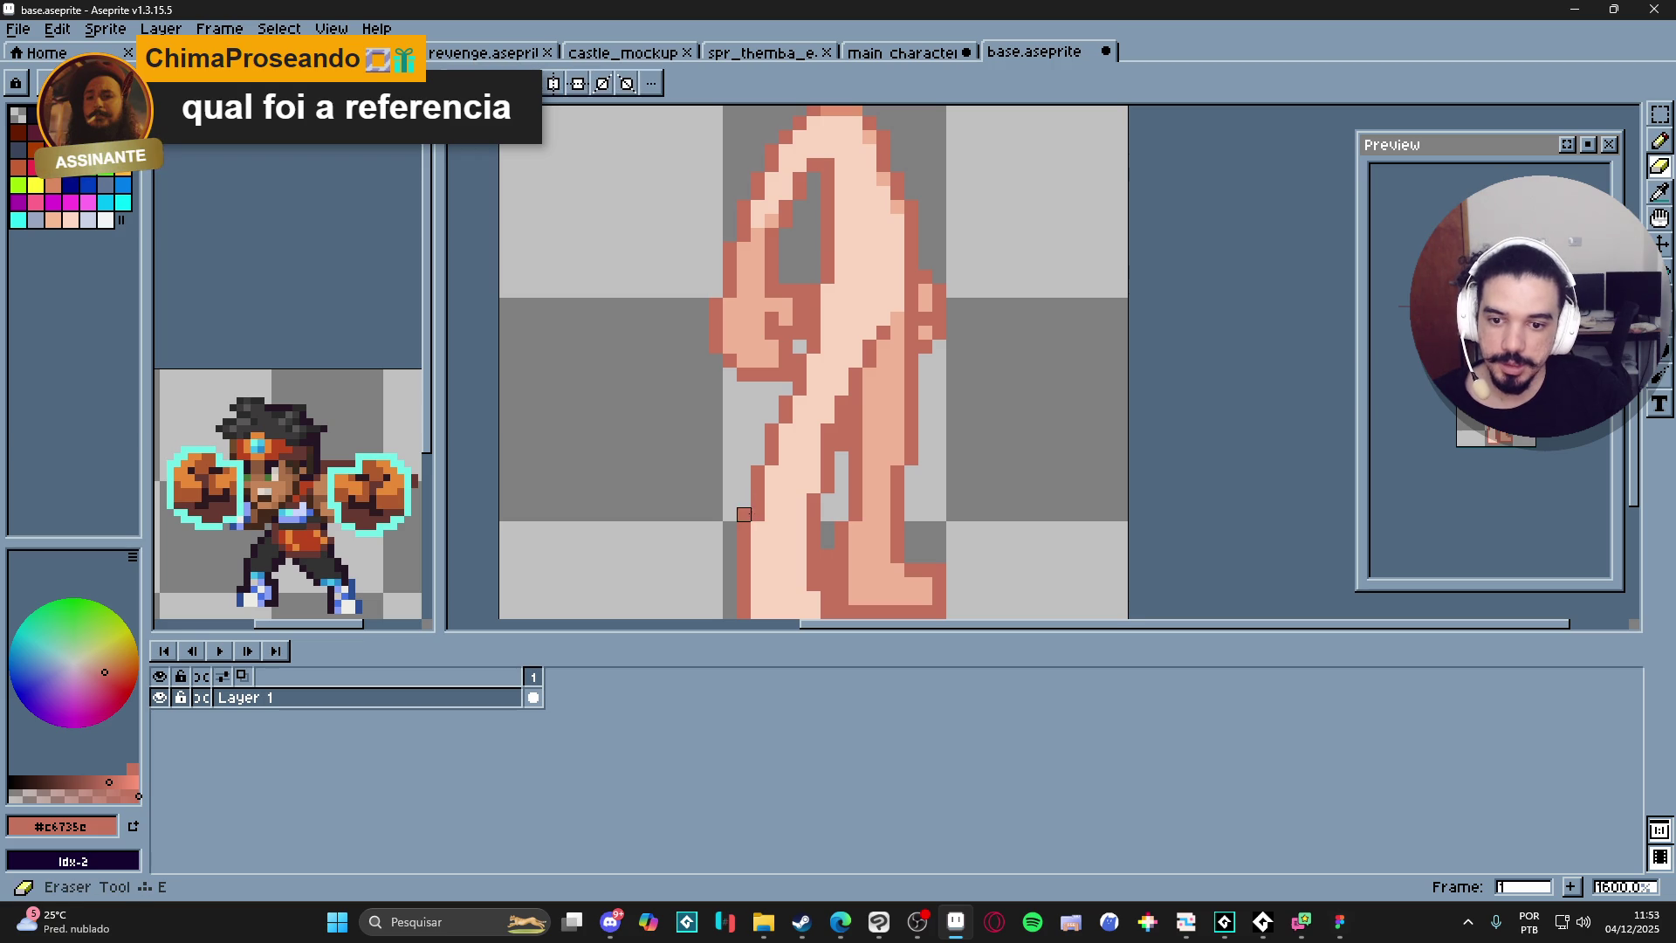
{"action": "scroll", "coordinate": [792, 541], "scroll_direction": "down", "scroll_amount": 3}
{"action": "key", "text": "e"}
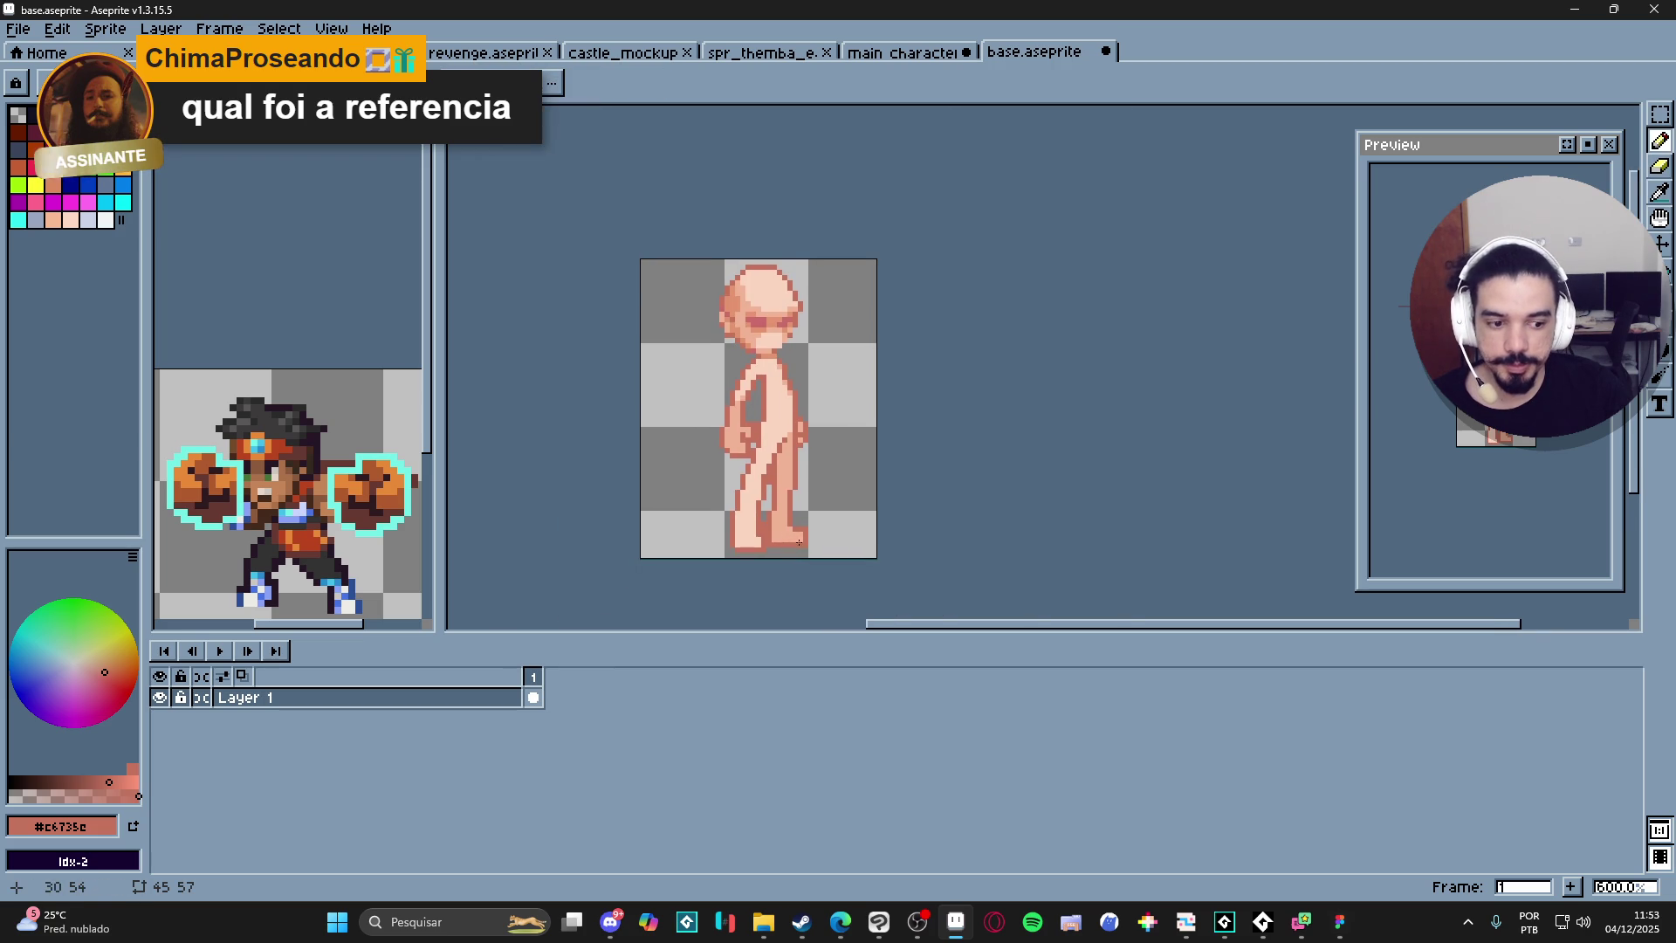
{"action": "scroll", "coordinate": [787, 552], "scroll_direction": "up", "scroll_amount": 3}
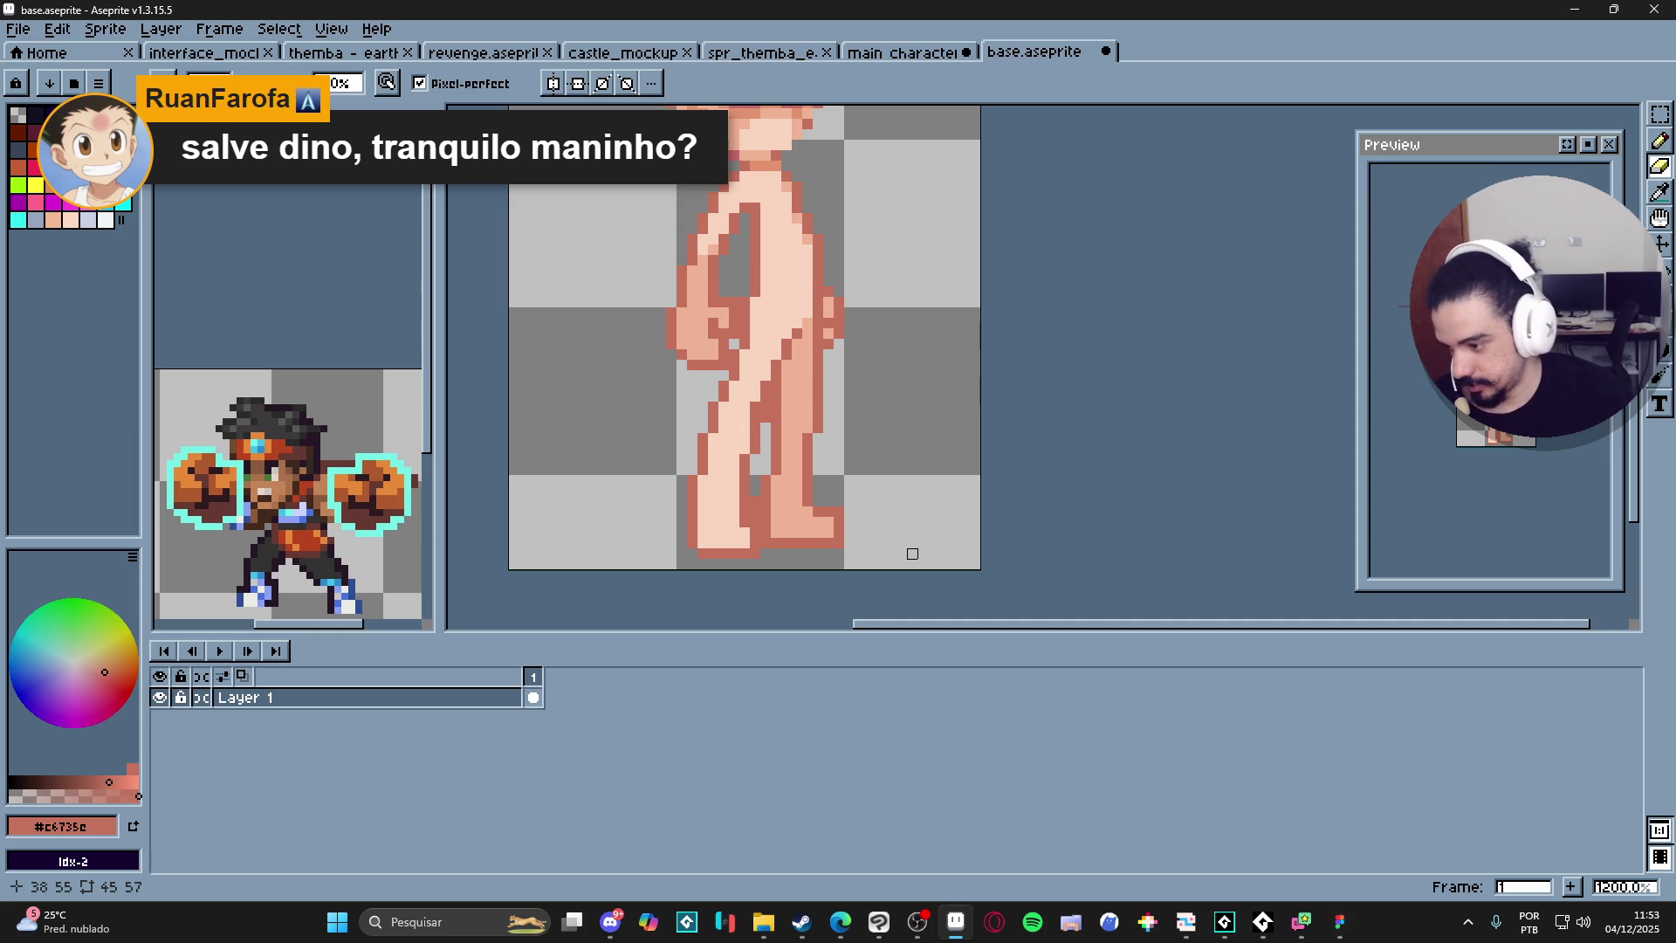
{"action": "left_click_drag", "start_coordinate": [815, 554], "coordinate": [702, 554]}
{"action": "left_click", "coordinate": [765, 537]}
{"action": "scroll", "coordinate": [875, 557], "scroll_direction": "down", "scroll_amount": 4}
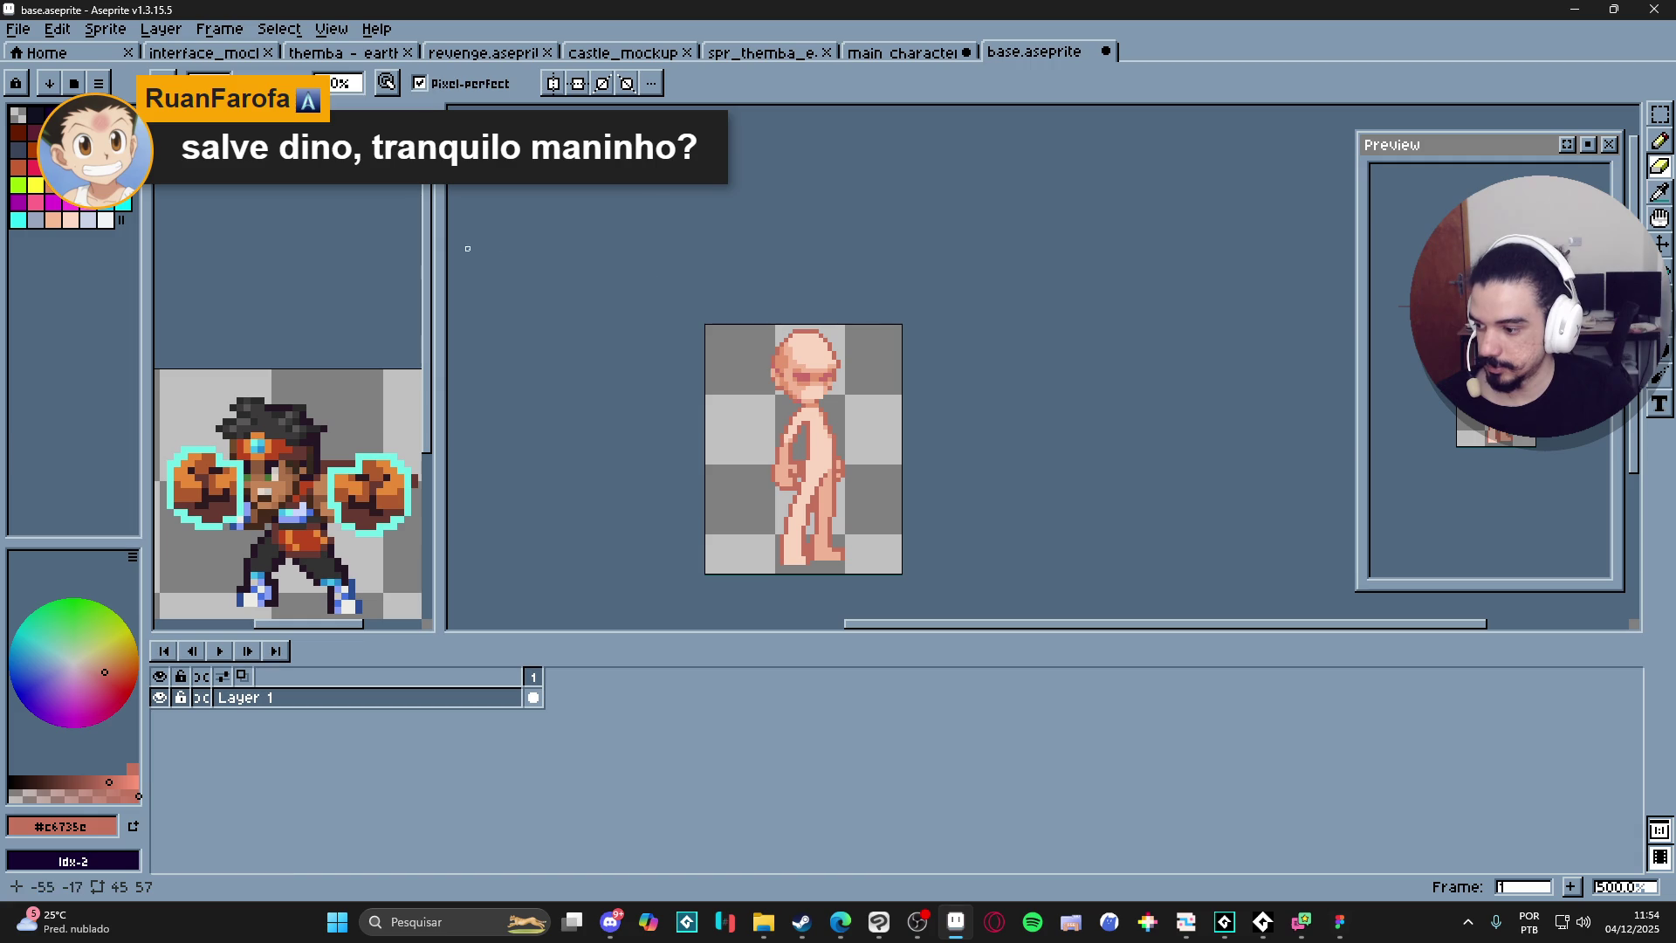
Glance at the excalibur character file, return to base.aseprite, and bring up Discord's feedback channel.
{"action": "left_click", "coordinate": [943, 54]}
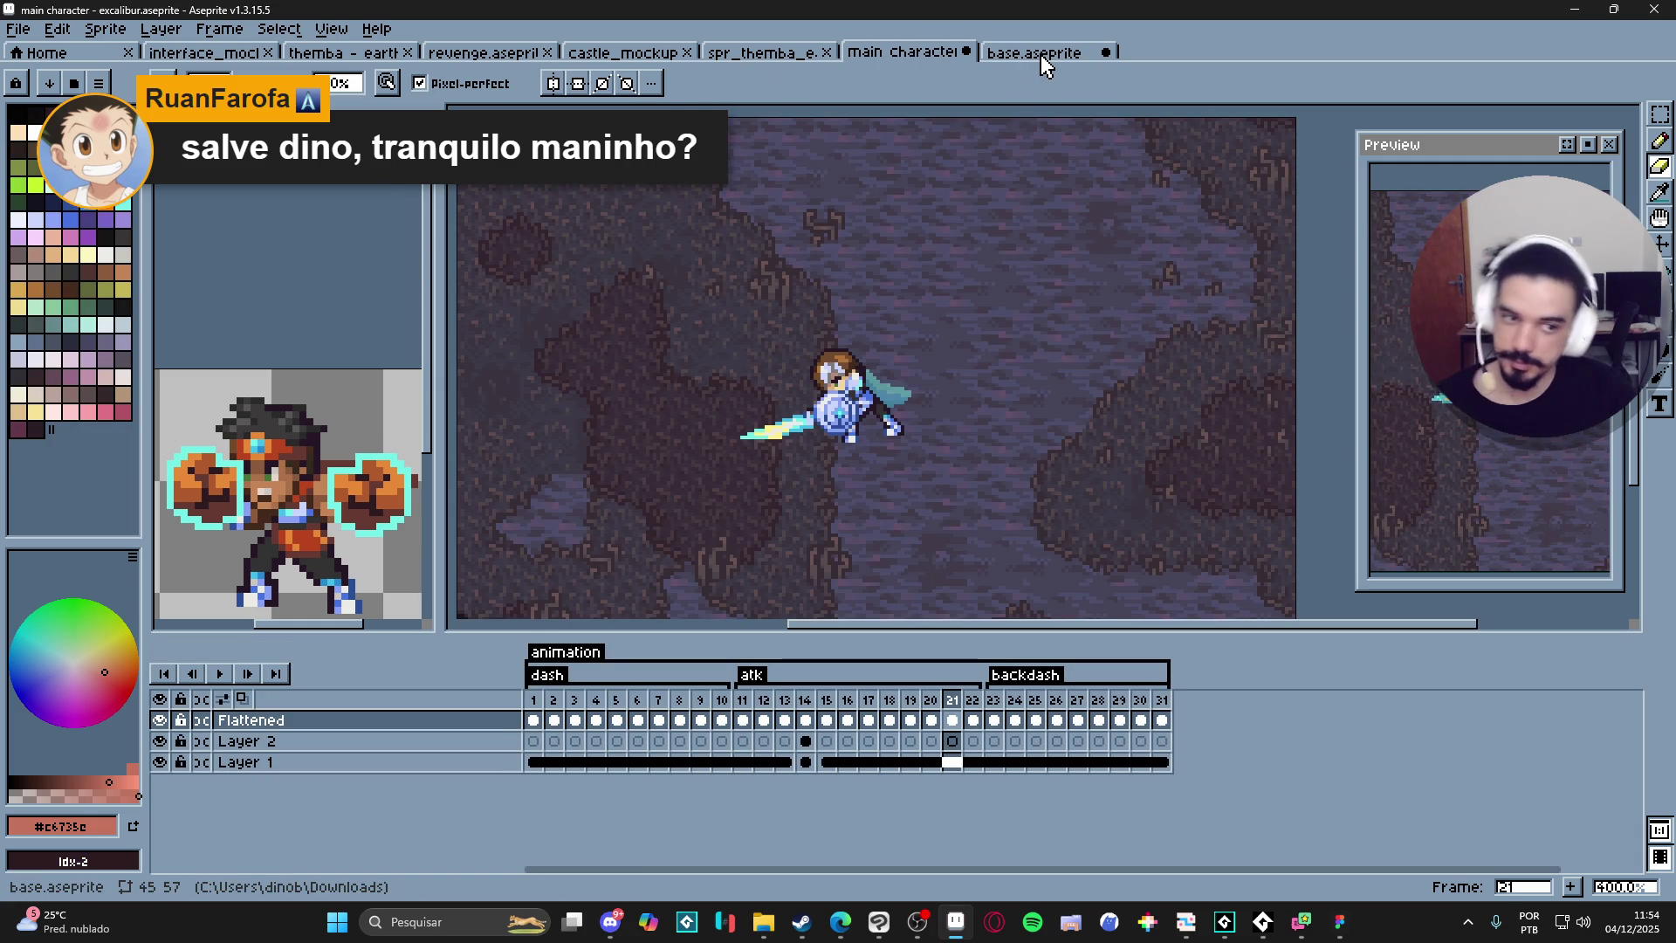
{"action": "left_click", "coordinate": [1040, 54]}
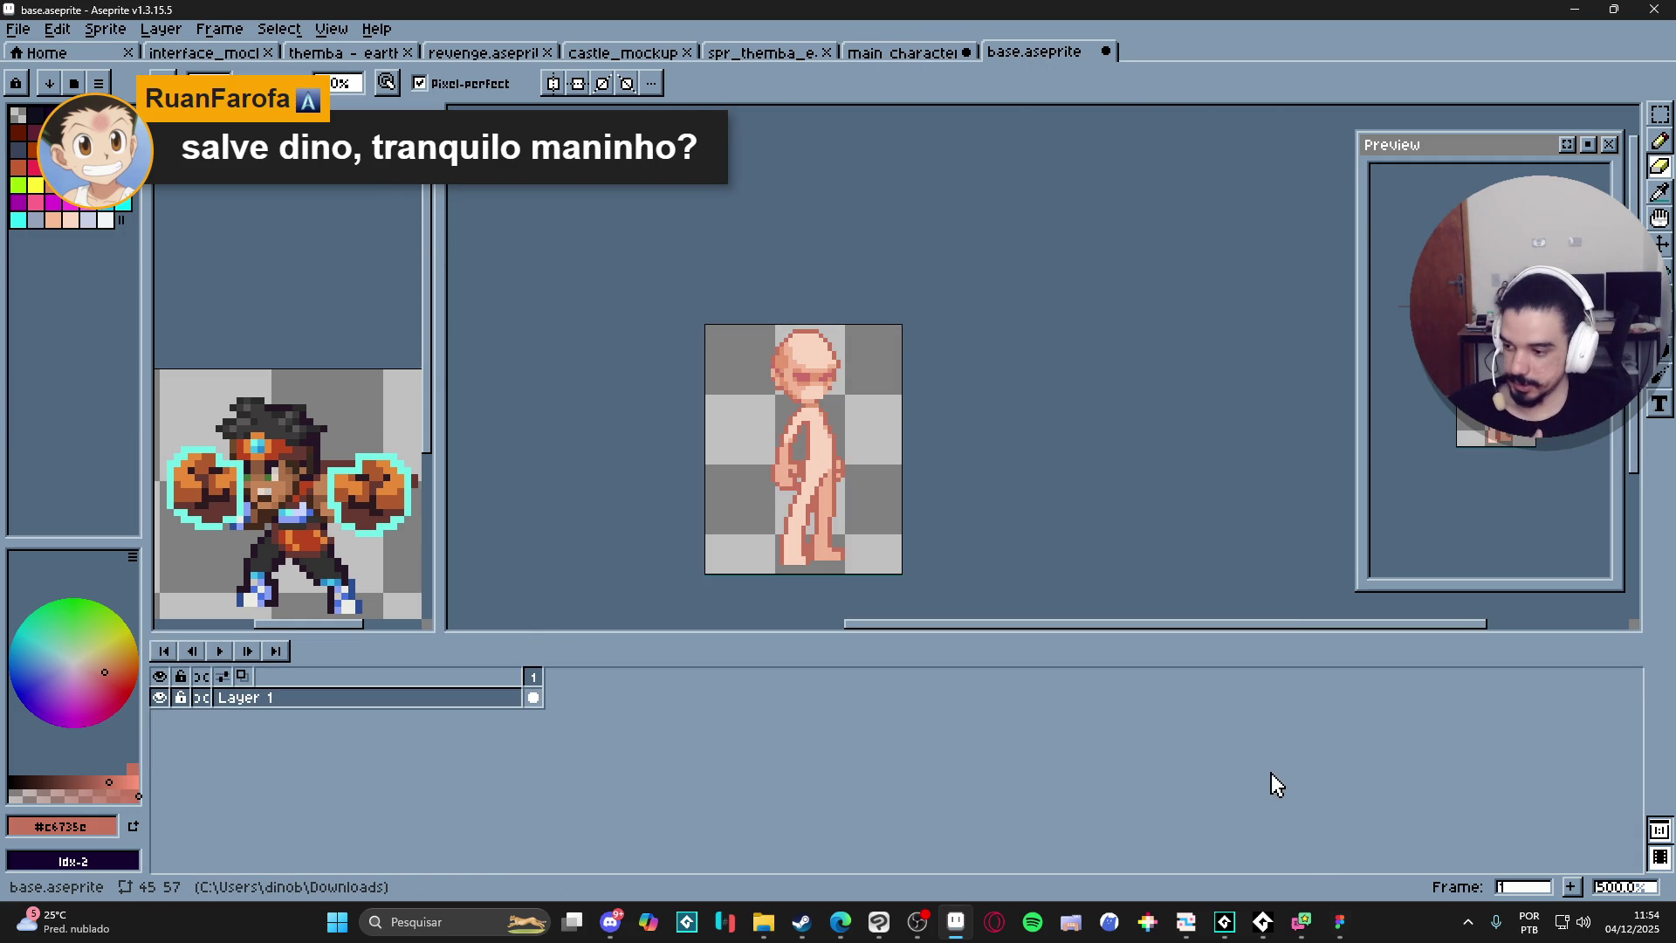
{"action": "left_click", "coordinate": [1272, 928]}
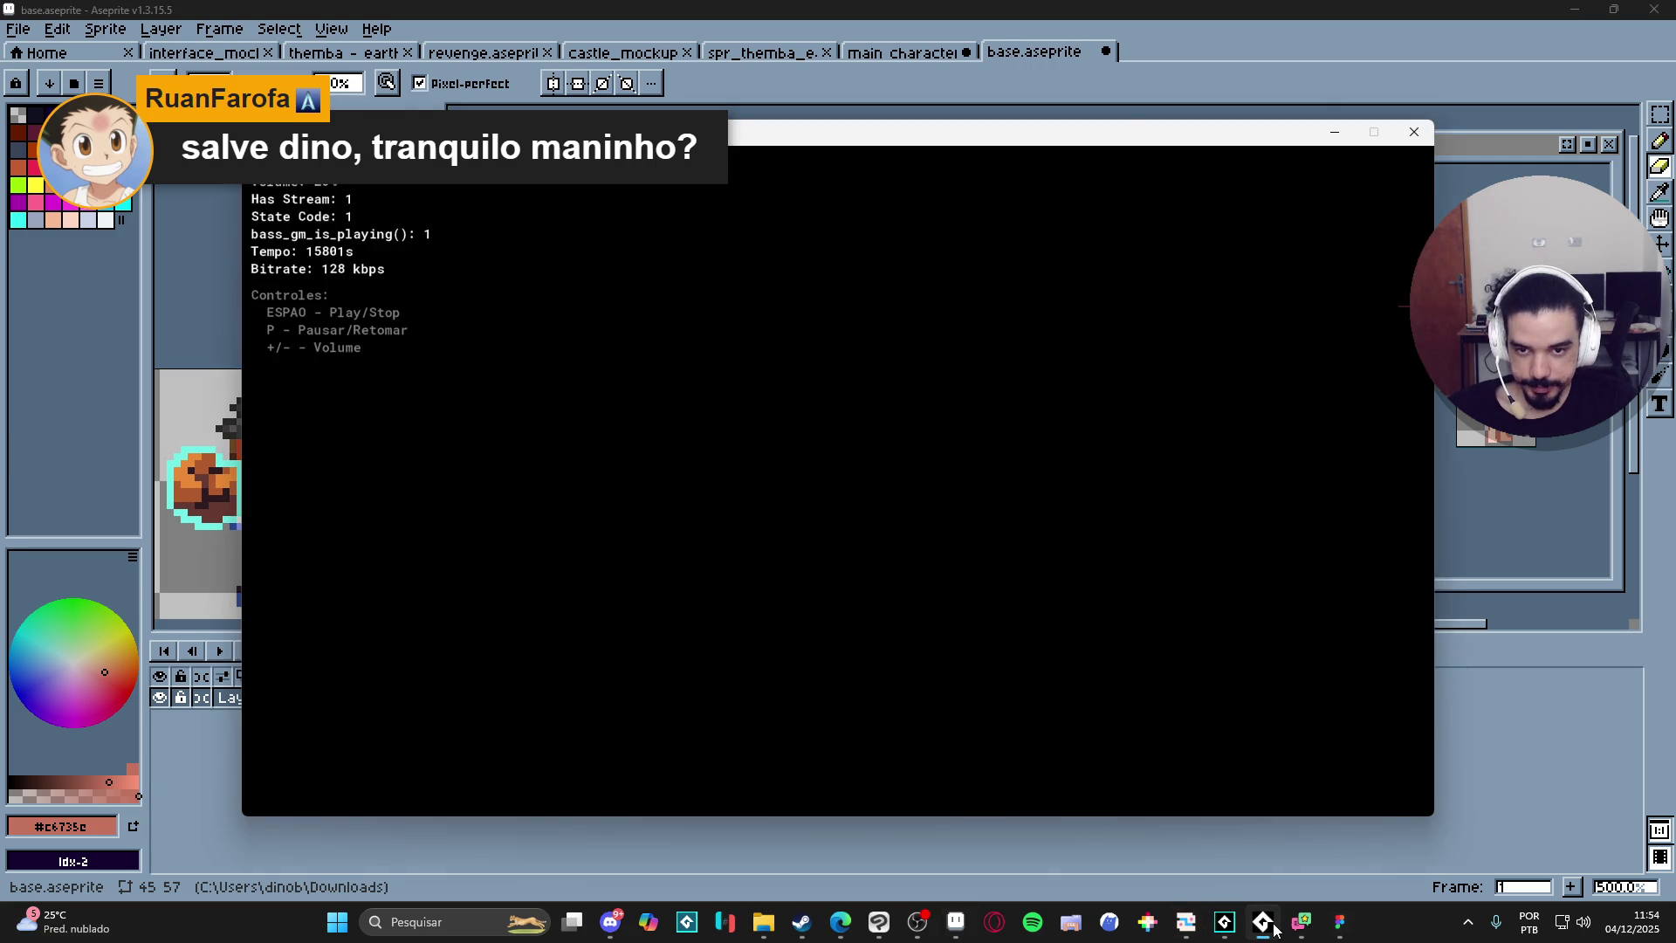
{"action": "left_click", "coordinate": [1264, 919]}
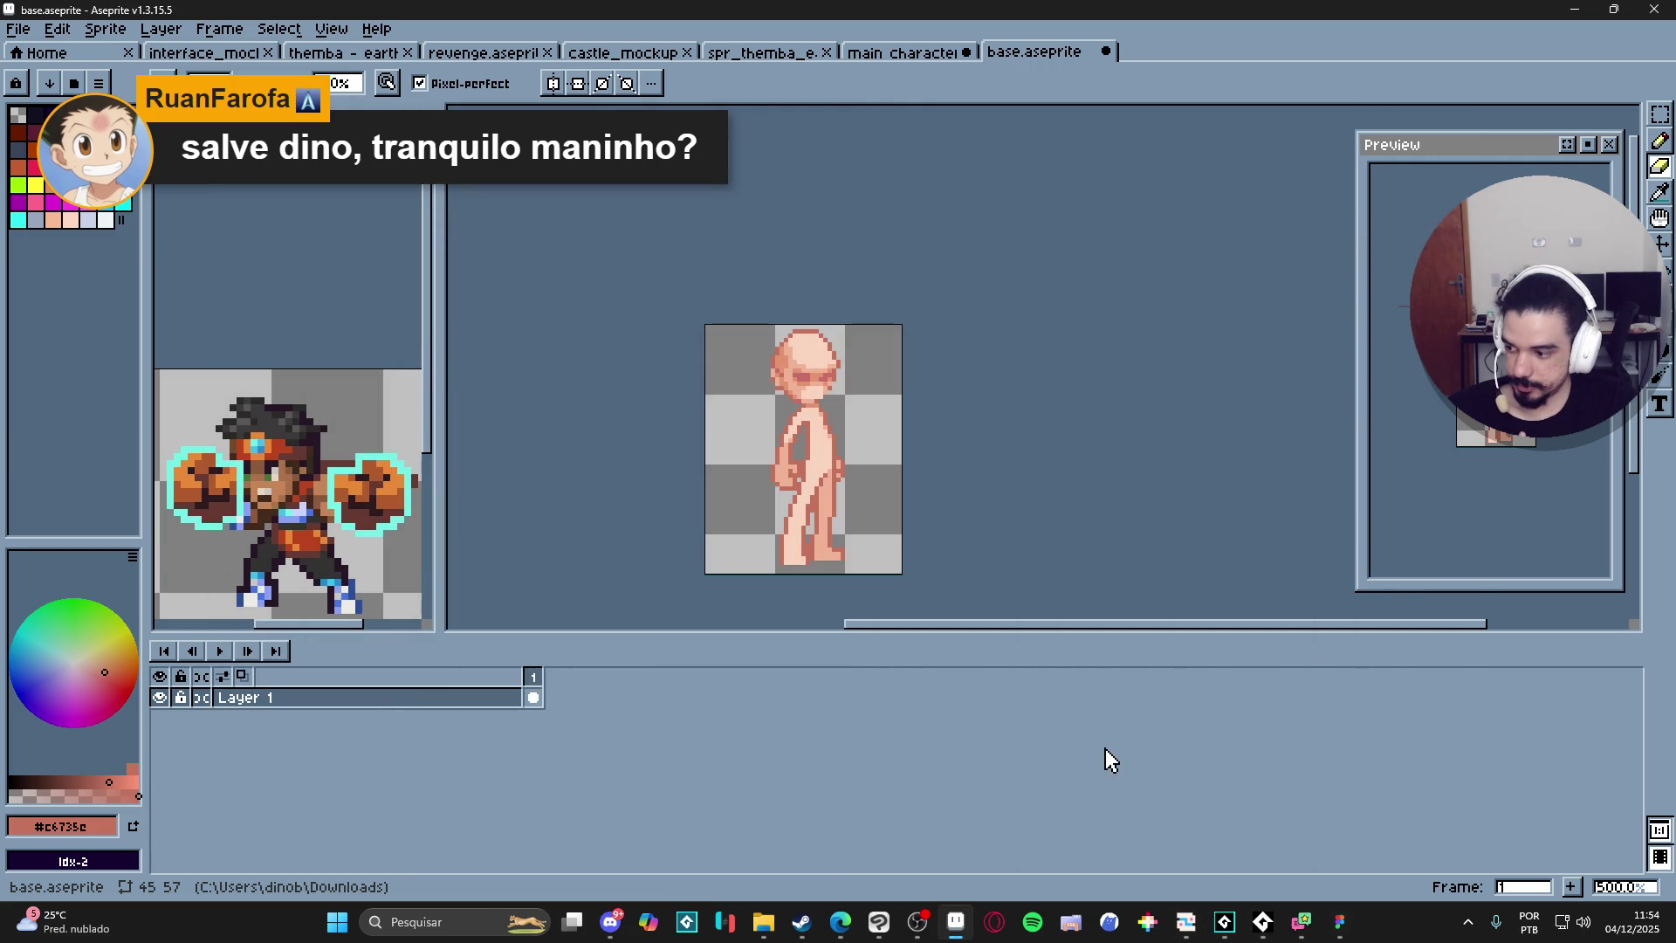
{"action": "left_click", "coordinate": [613, 923]}
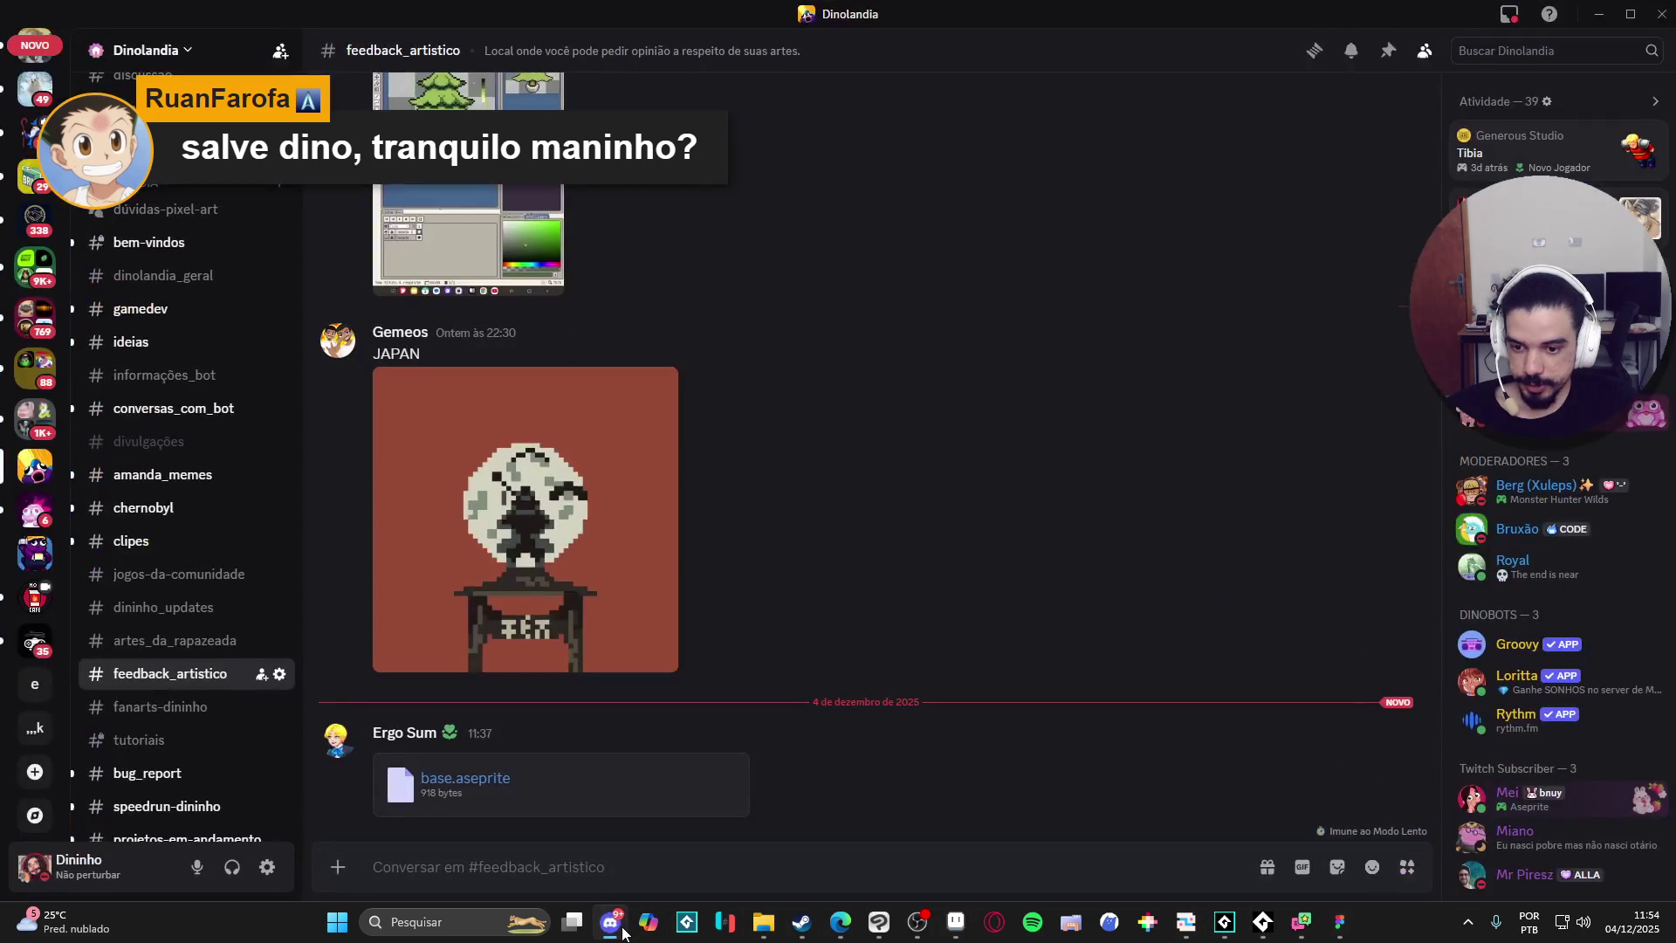
Minimize Discord to get back to the base.aseprite figure in Aseprite.
{"action": "left_click", "coordinate": [620, 930]}
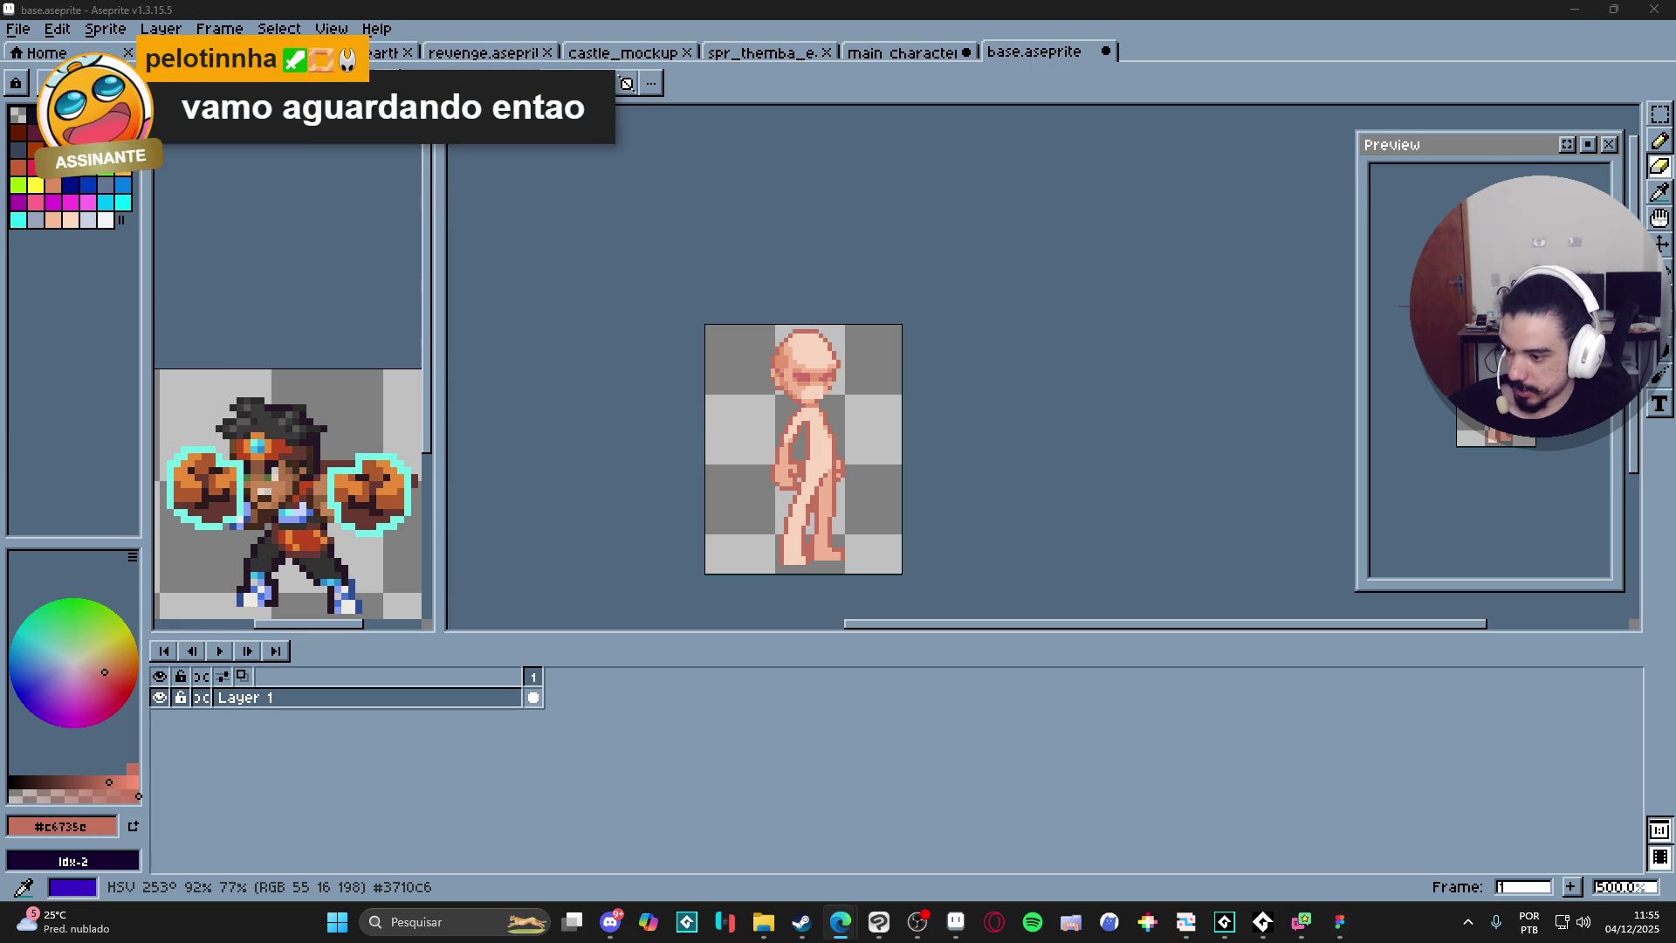
Download the baseeee.aseprite attachment from Discord's feedback channel to open it in Aseprite.
{"action": "left_click", "coordinate": [899, 52]}
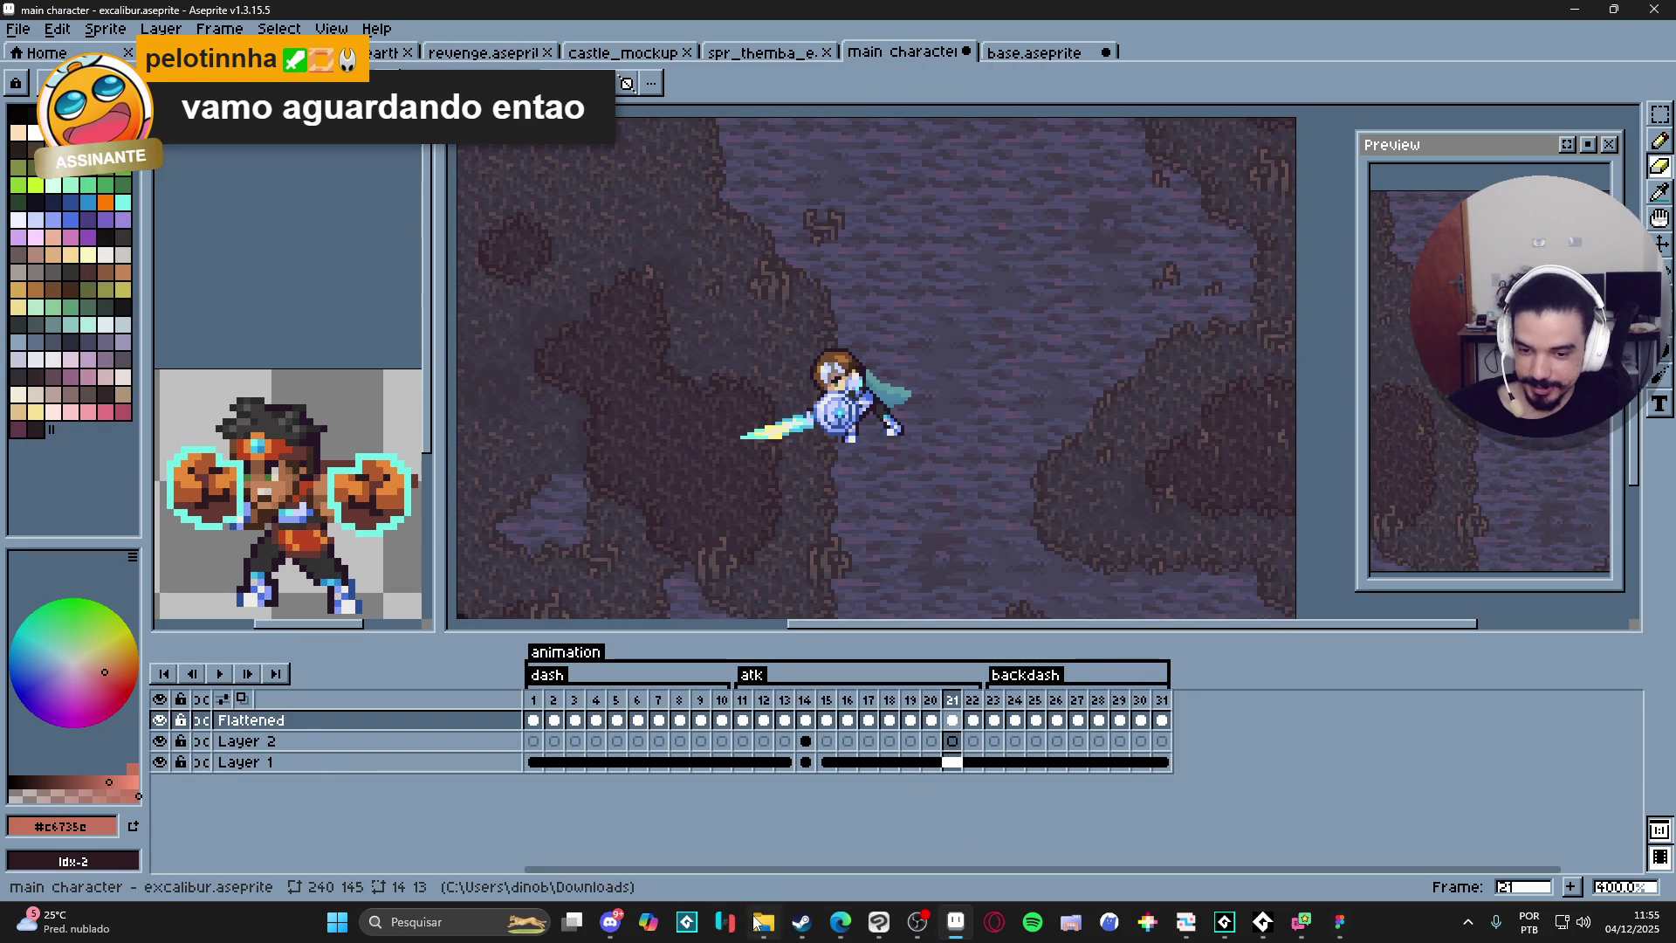
{"action": "left_click", "coordinate": [602, 930]}
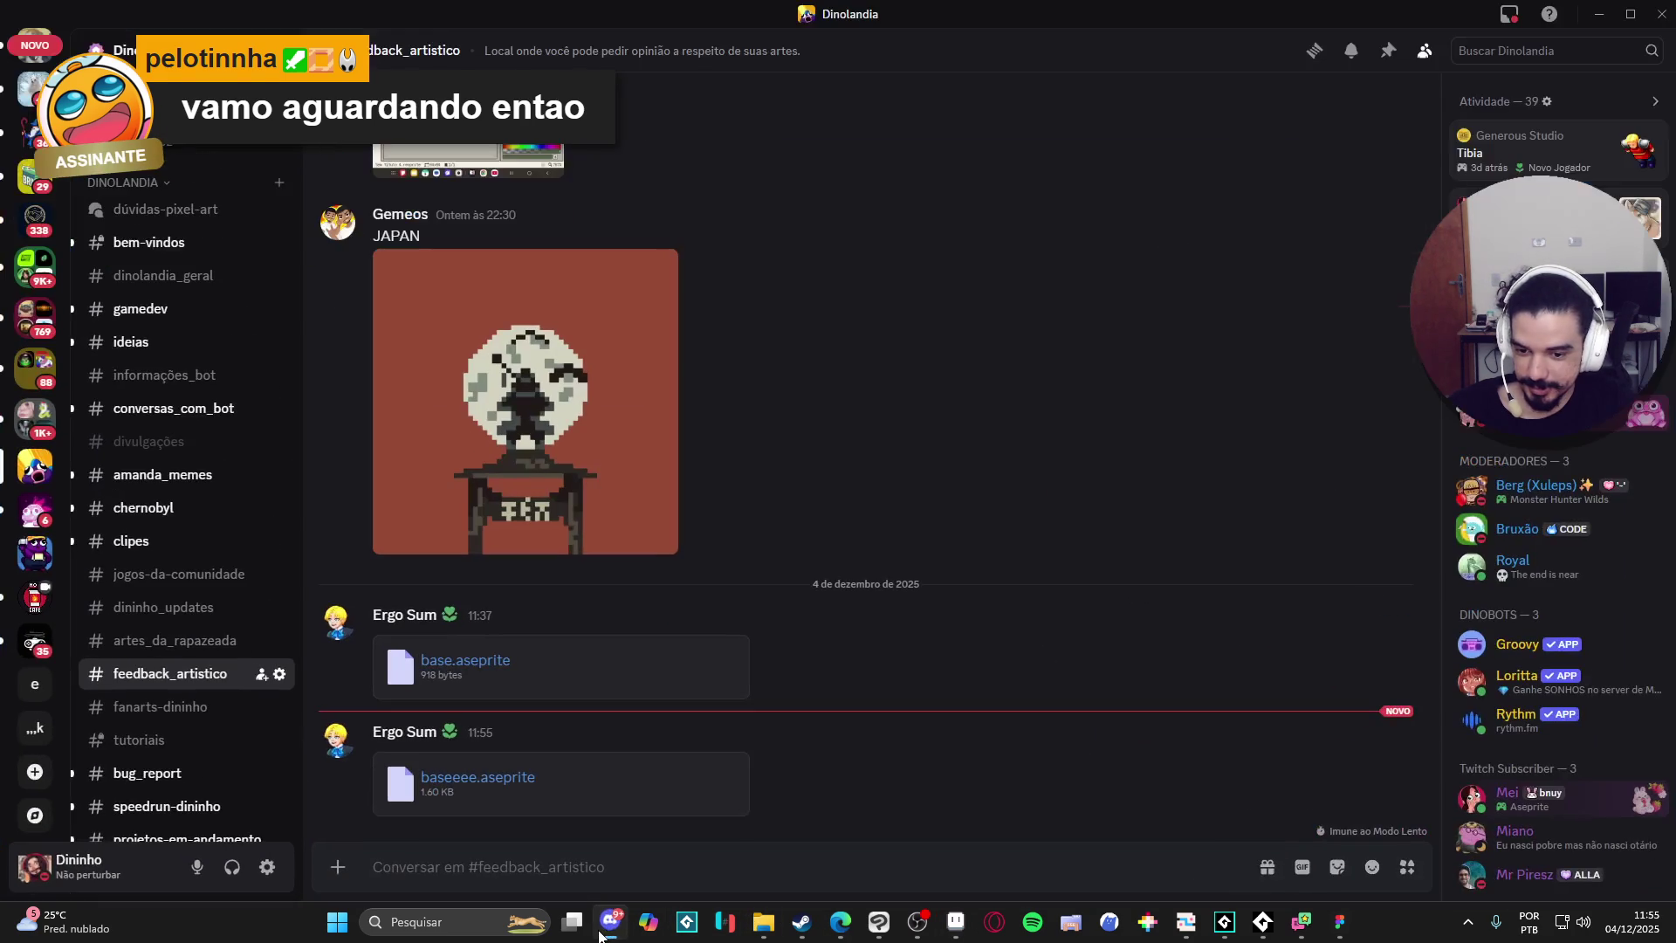
{"action": "left_click", "coordinate": [509, 789]}
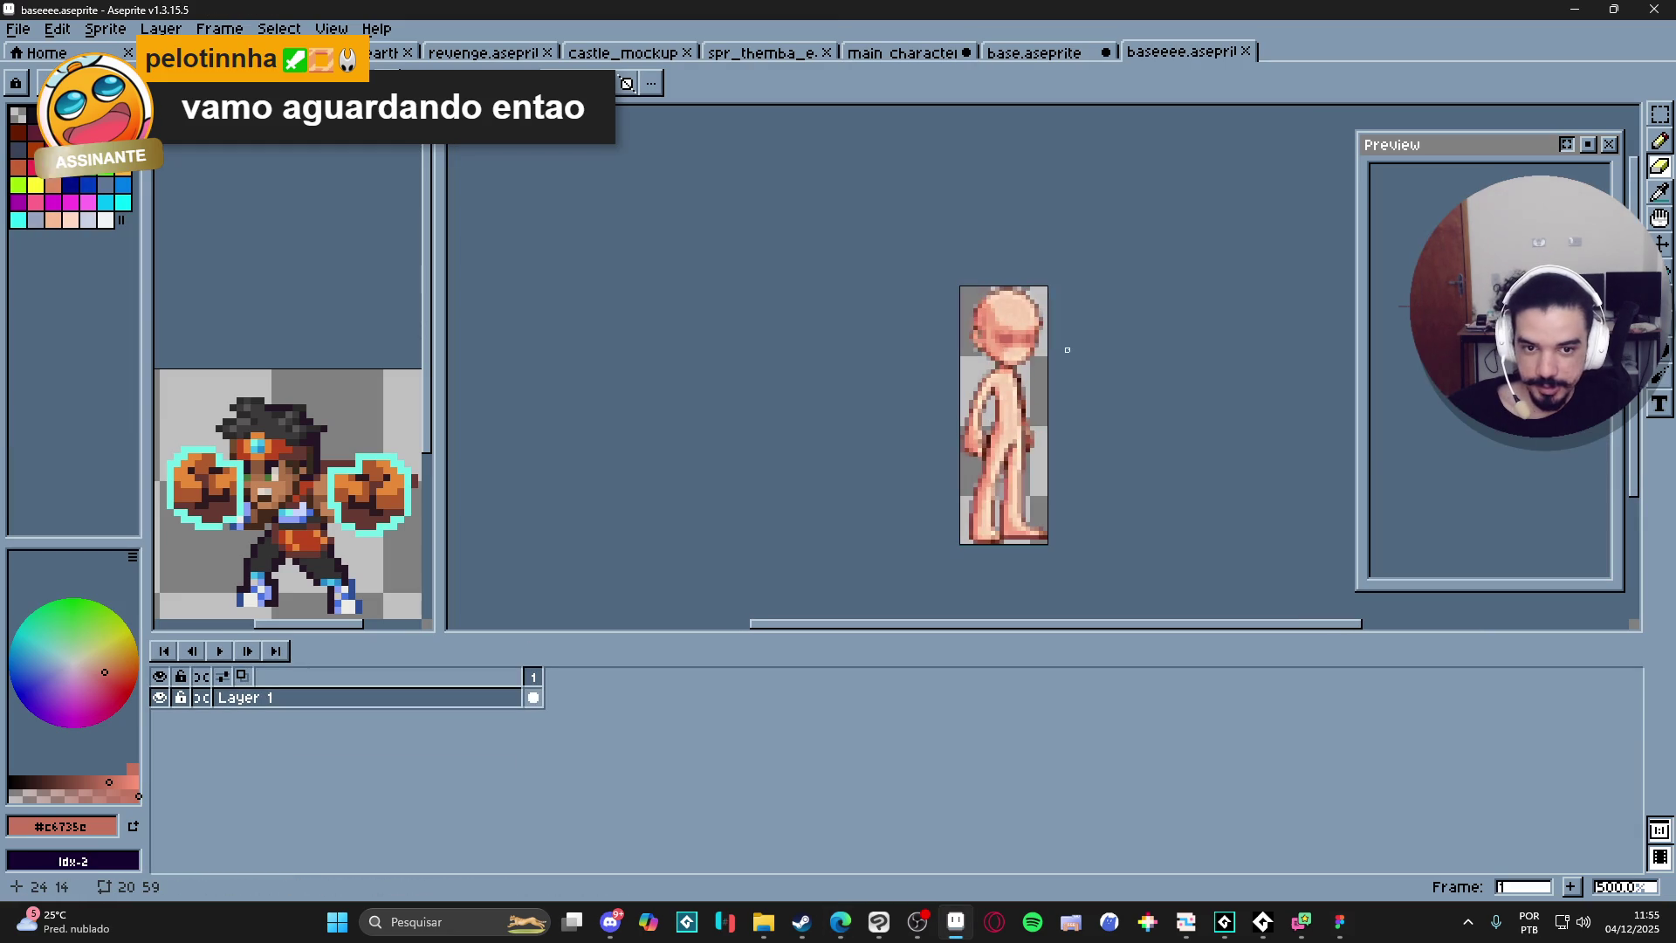
Pan the baseeee figure and compare it against the original base.aseprite figure.
{"action": "left_click_drag", "start_coordinate": [1063, 360], "coordinate": [1020, 367]}
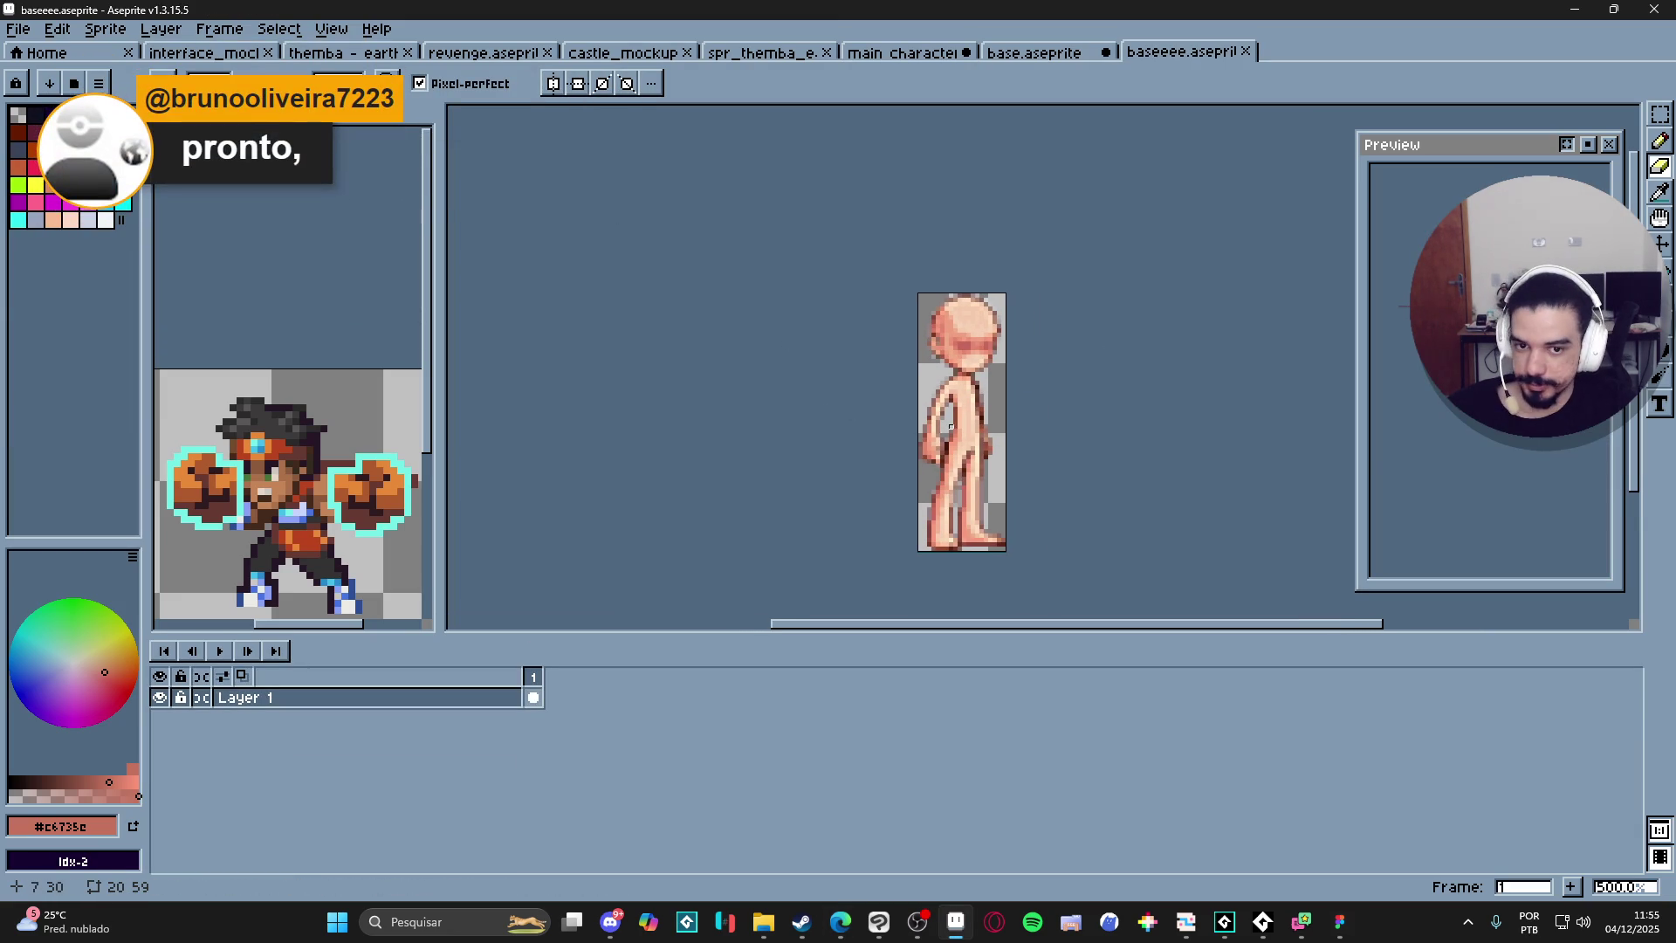
{"action": "left_click_drag", "start_coordinate": [953, 428], "coordinate": [909, 428]}
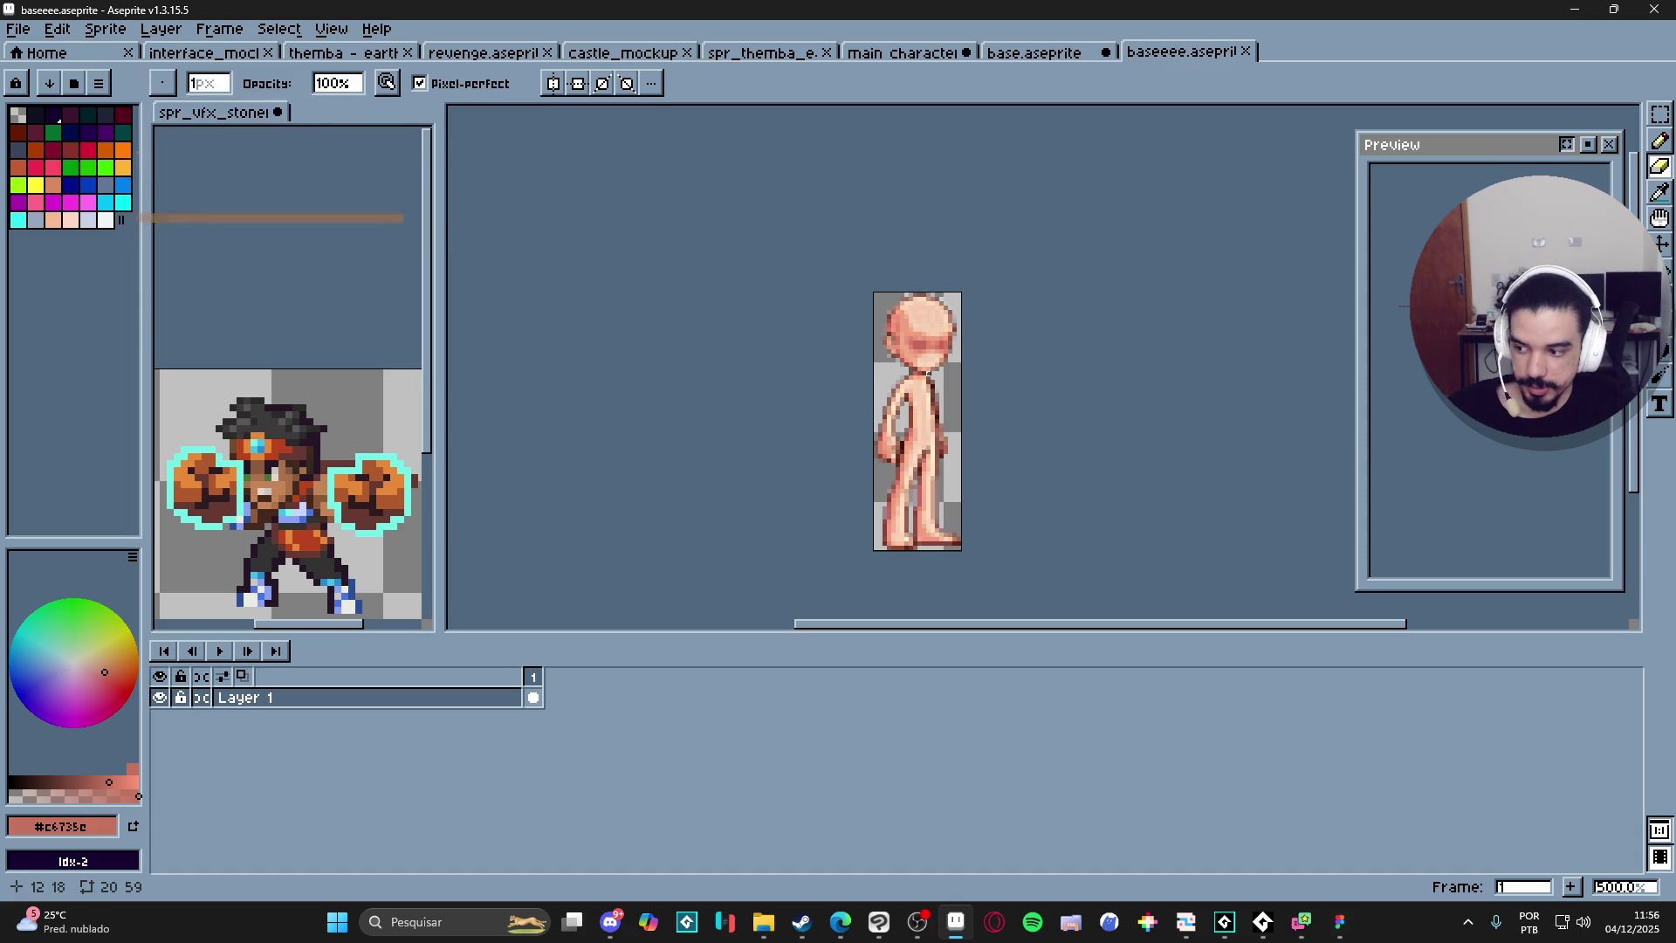
{"action": "left_click", "coordinate": [1080, 54]}
{"action": "left_click", "coordinate": [1174, 56]}
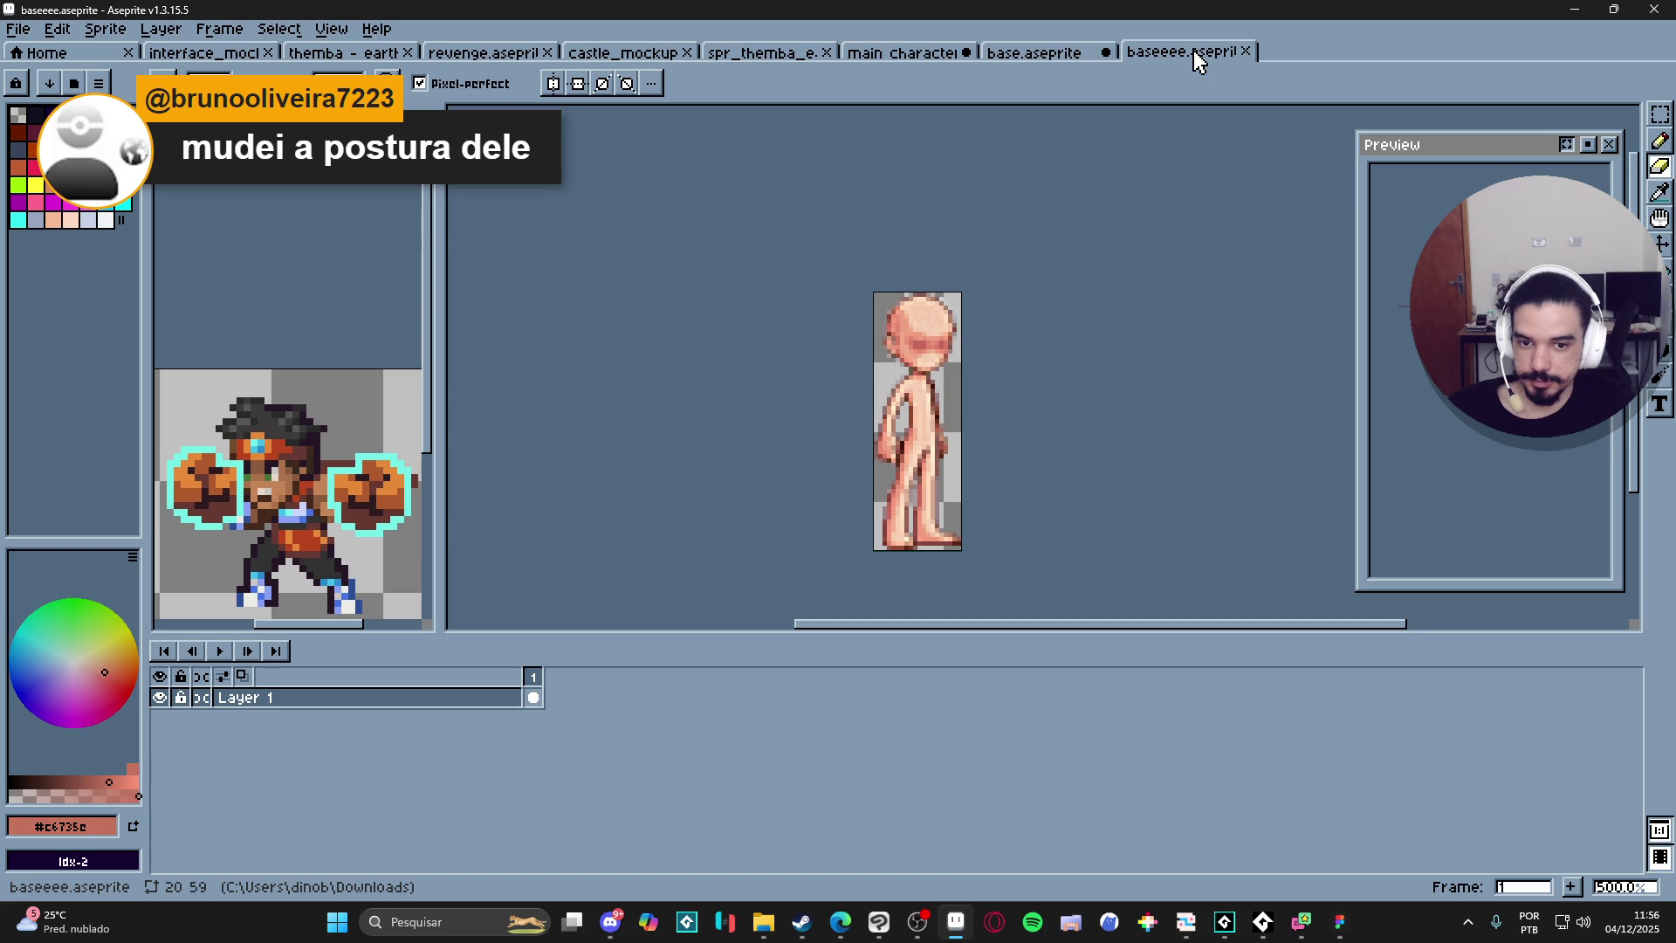
{"action": "left_click", "coordinate": [1084, 56]}
{"action": "left_click", "coordinate": [1185, 56]}
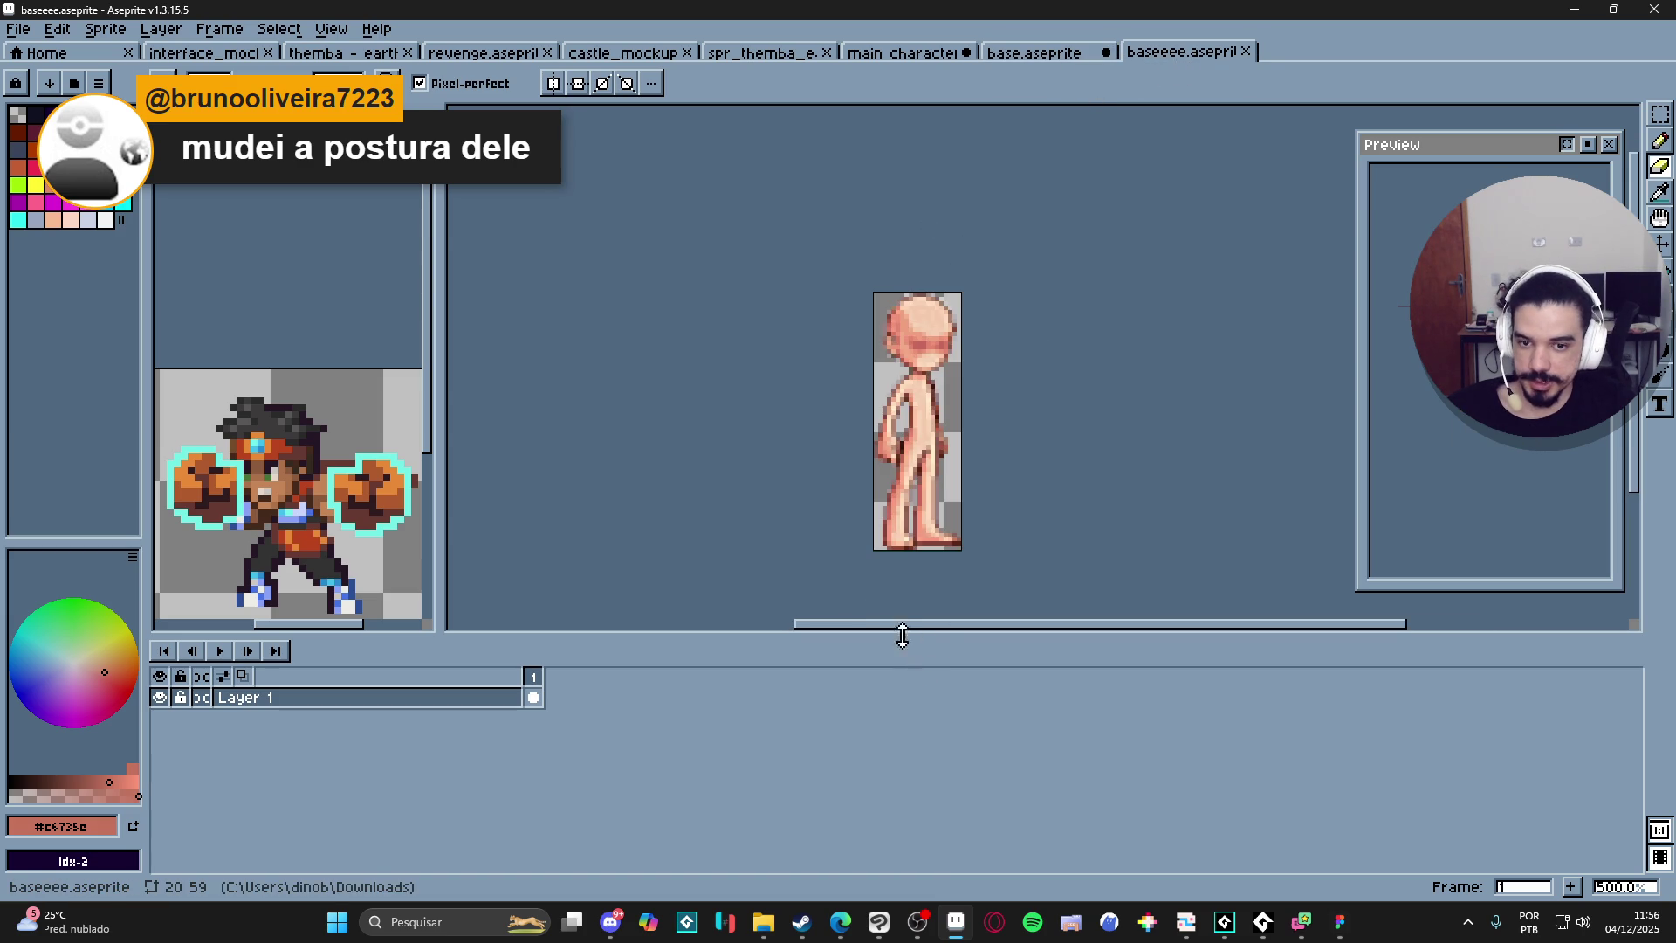
Keep comparing the two figures' poses, then close baseeee.aseprite.
{"action": "left_click_drag", "start_coordinate": [952, 385], "coordinate": [871, 388]}
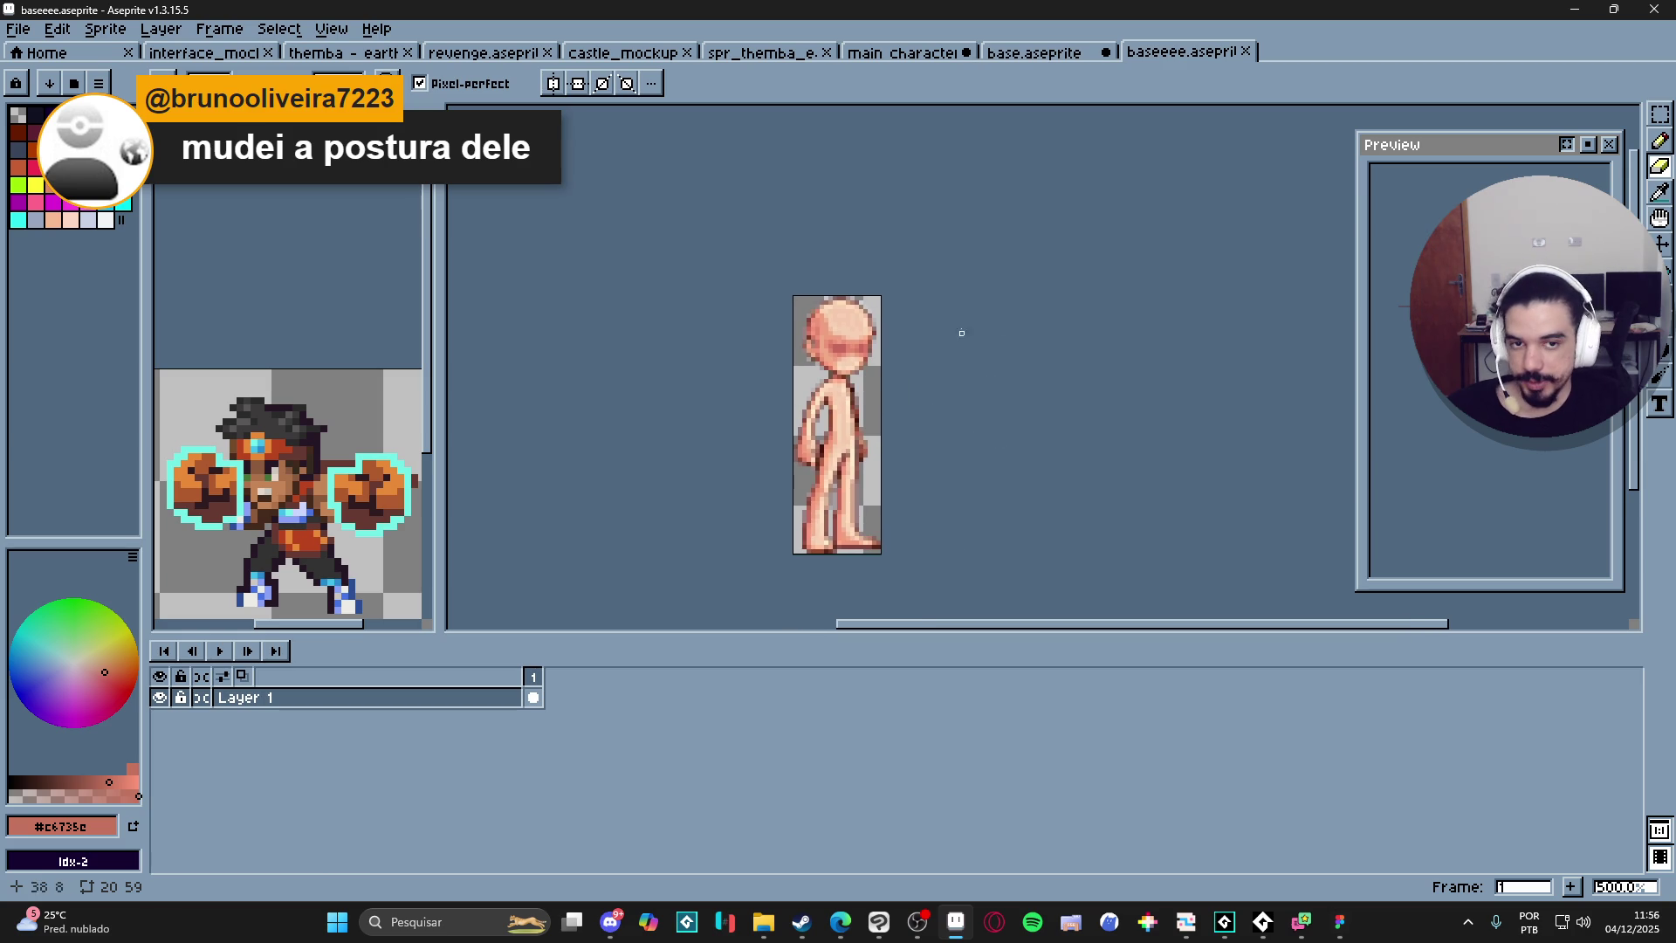
{"action": "left_click", "coordinate": [1055, 52]}
{"action": "left_click", "coordinate": [1175, 53]}
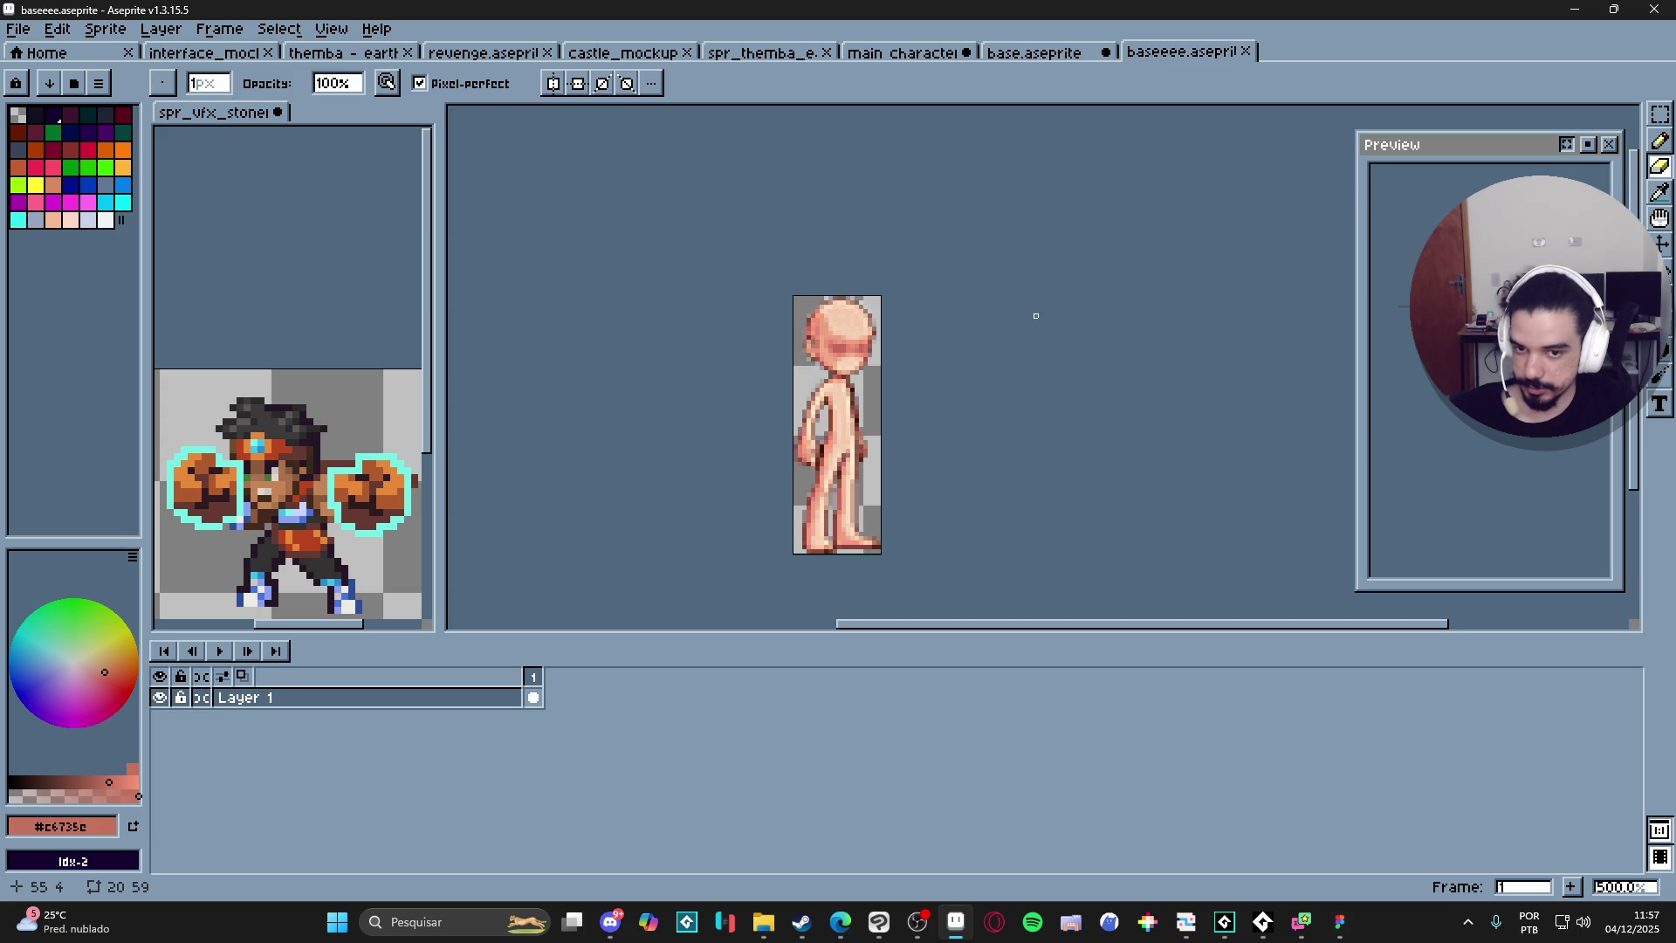
{"action": "left_click", "coordinate": [1050, 59]}
{"action": "left_click", "coordinate": [1166, 65]}
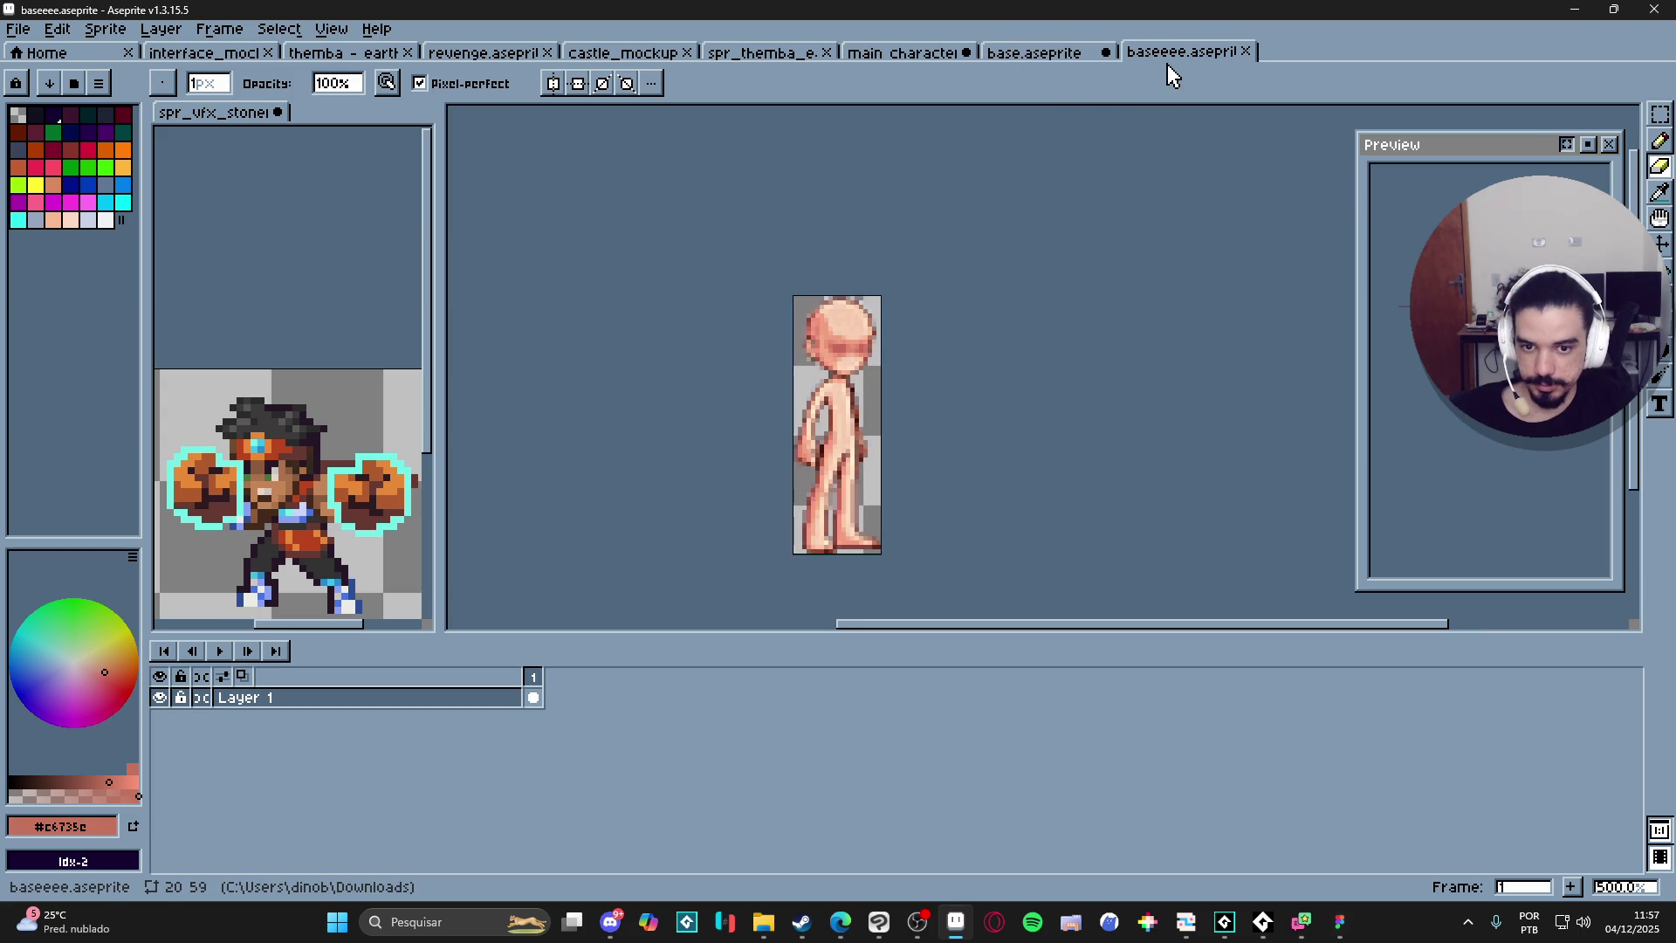
{"action": "left_click", "coordinate": [1086, 57]}
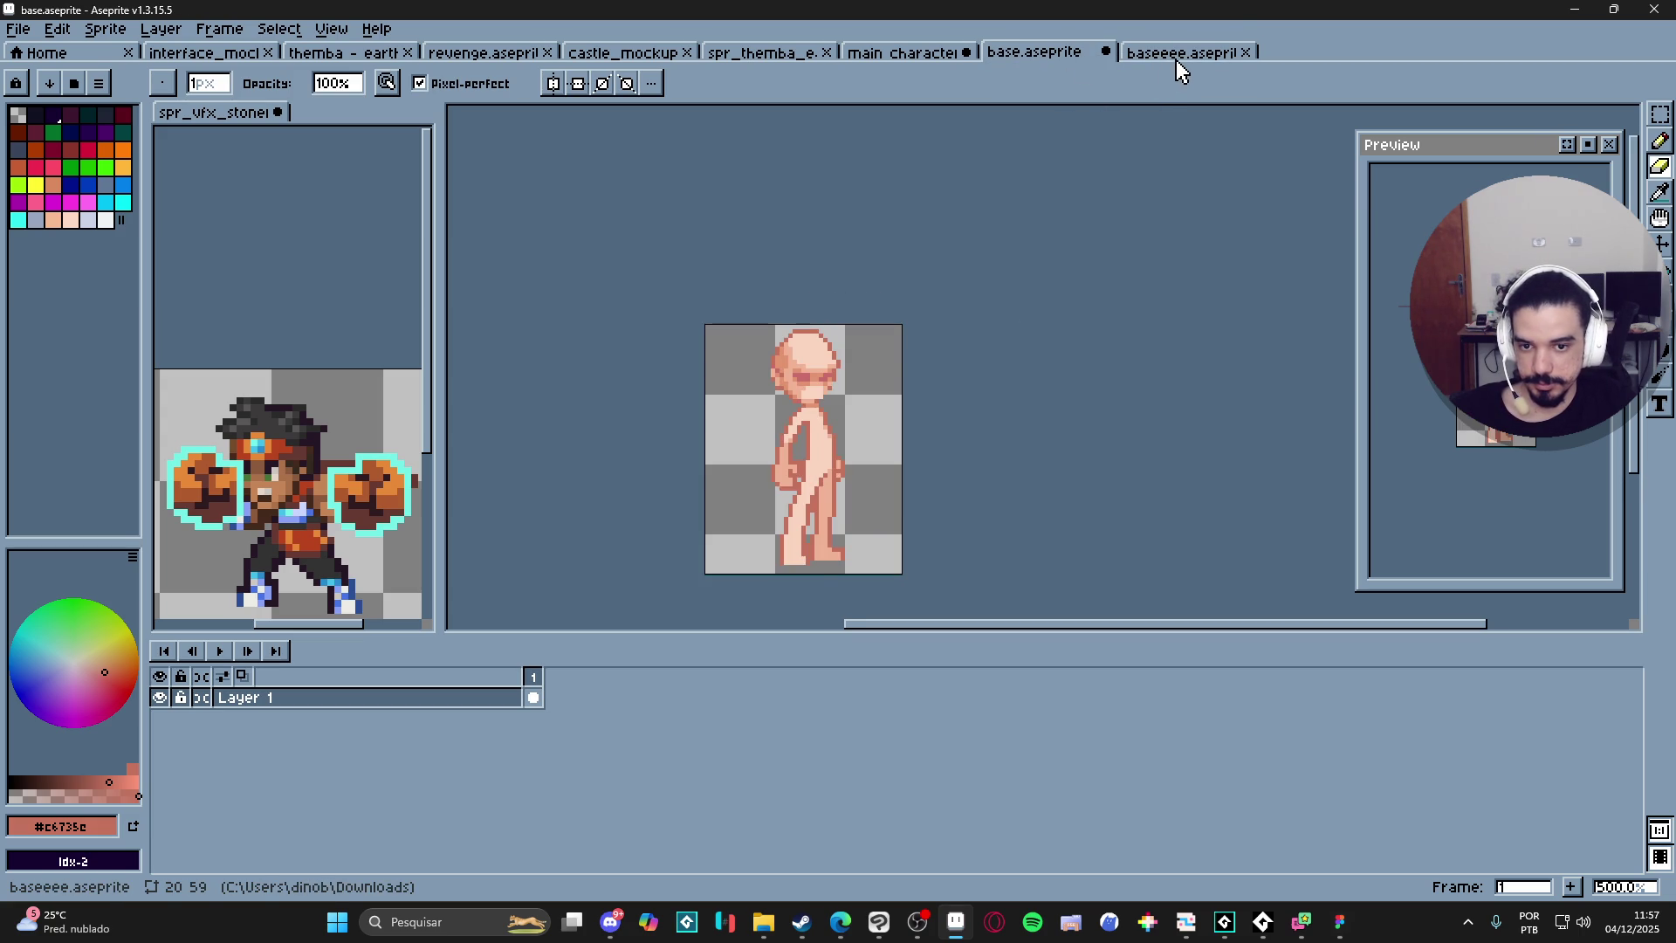
{"action": "left_click", "coordinate": [1174, 58]}
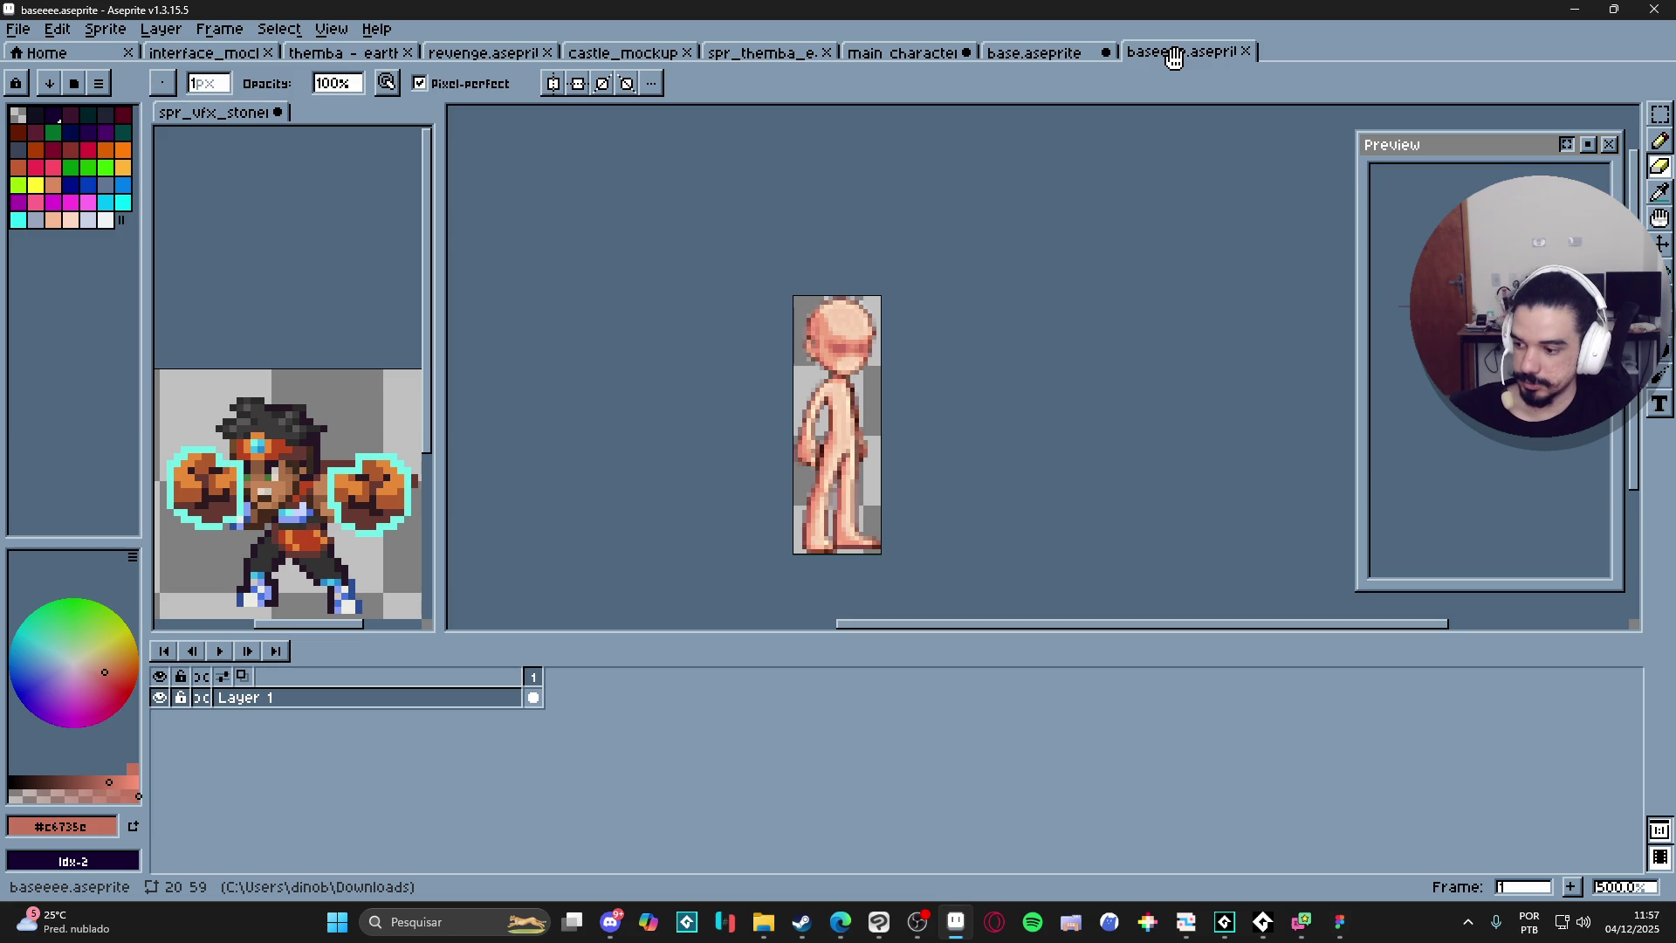
{"action": "left_click", "coordinate": [1247, 53]}
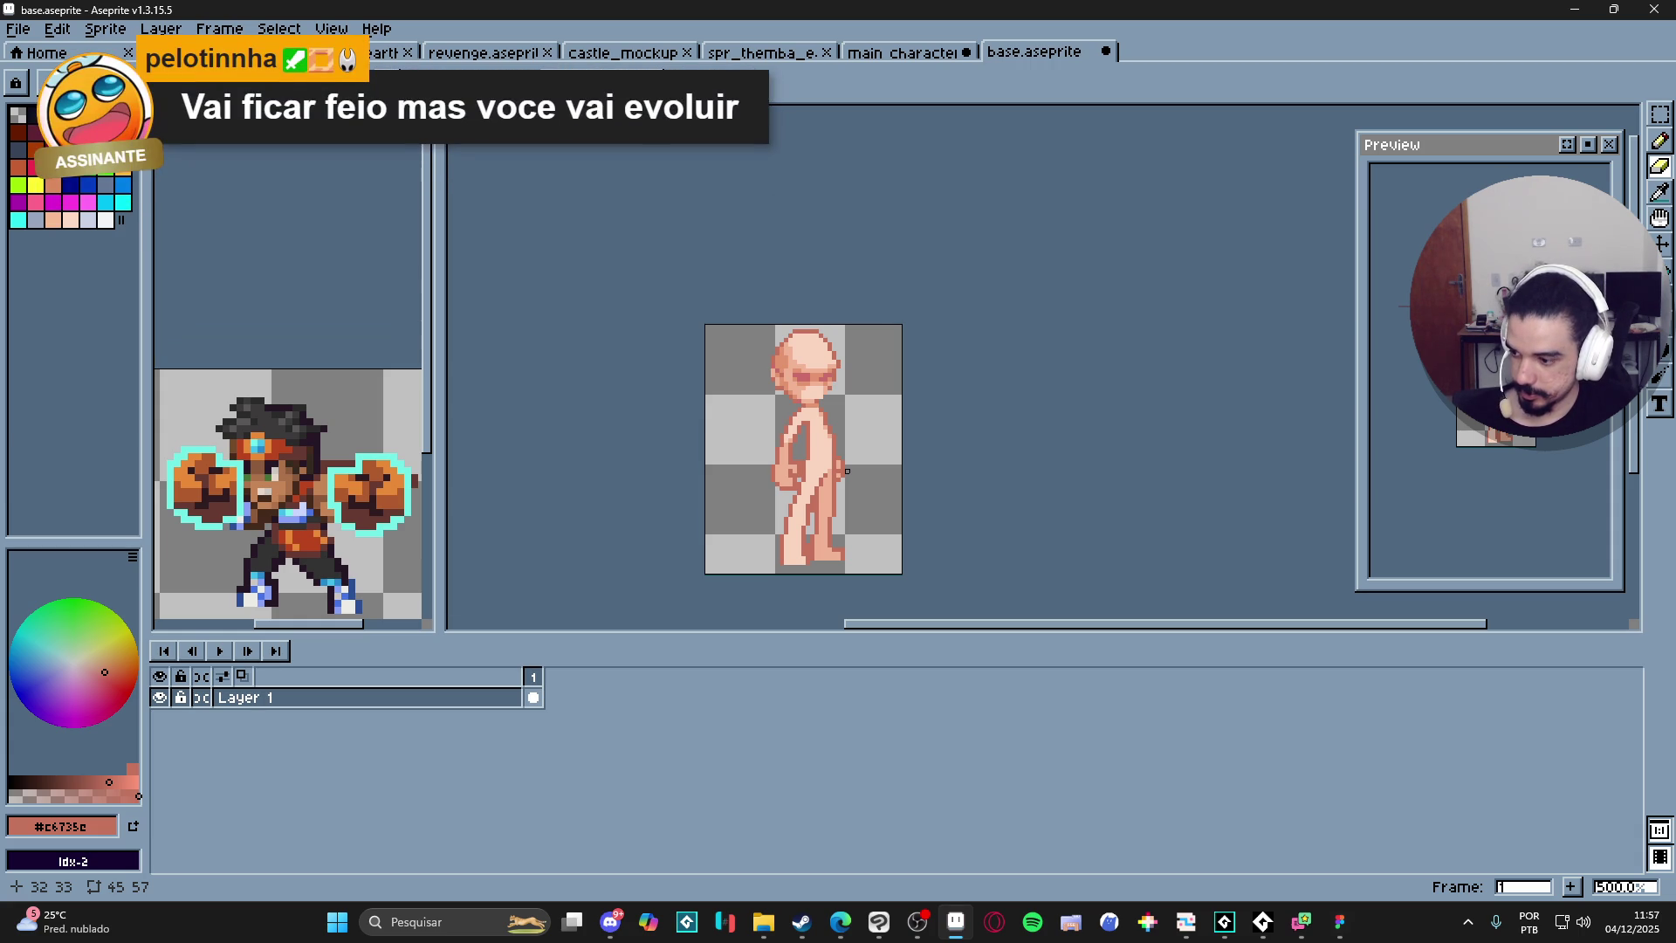
Close base.aseprite and answer the unsaved-changes prompt.
{"action": "left_click", "coordinate": [1106, 51]}
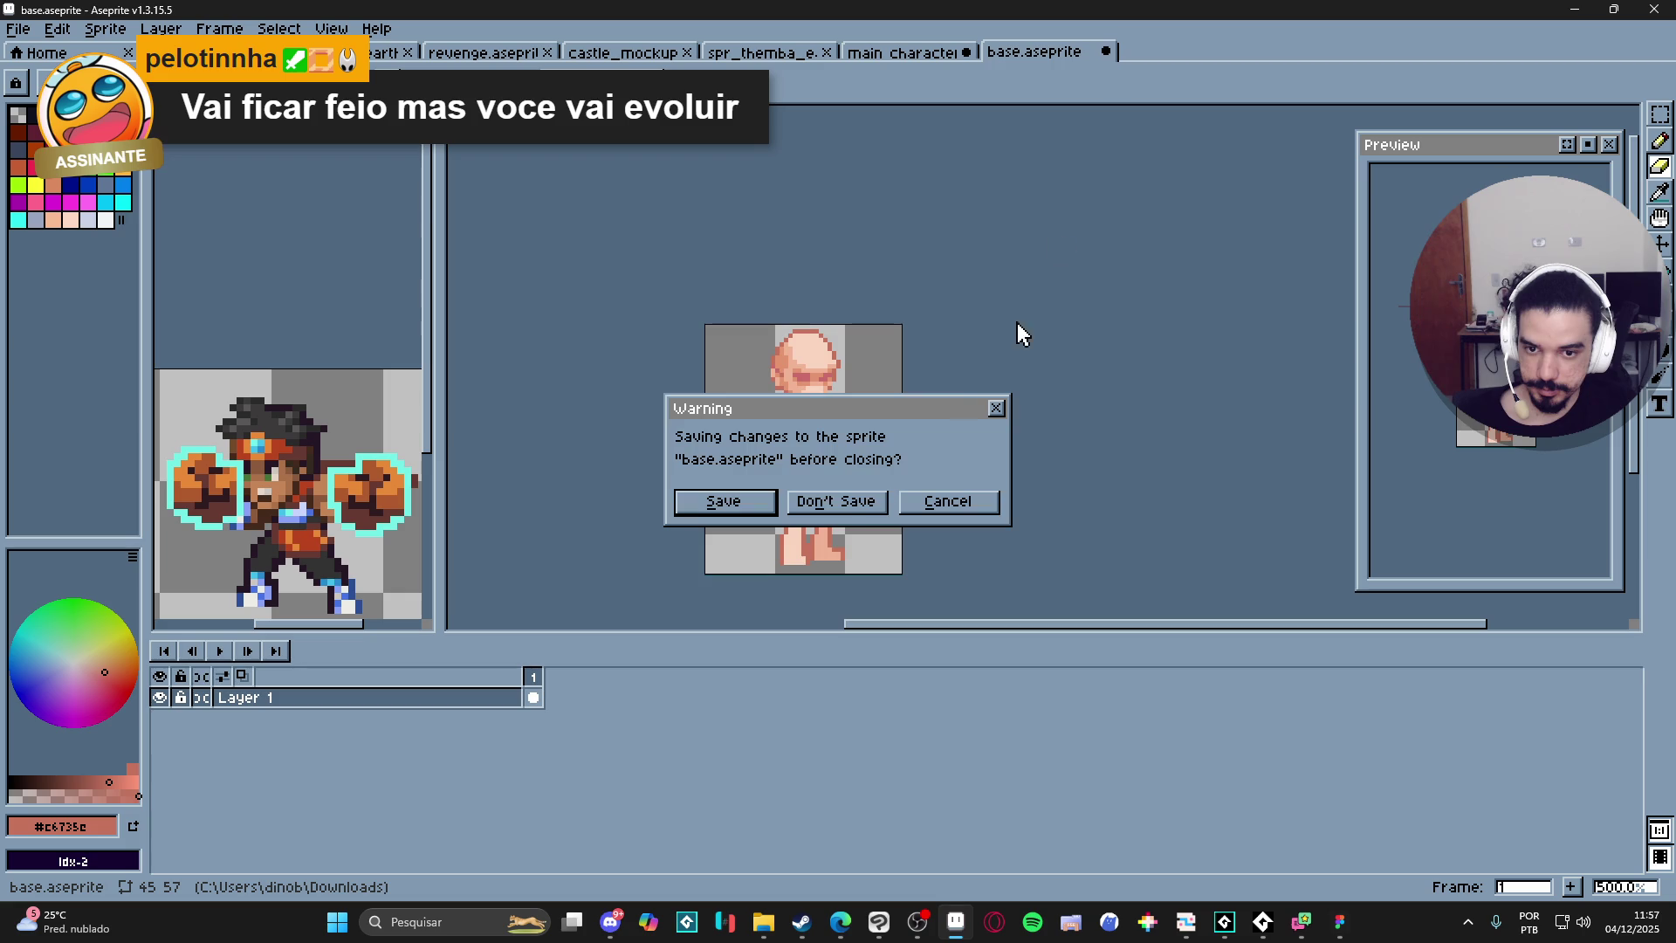
{"action": "left_click", "coordinate": [840, 505]}
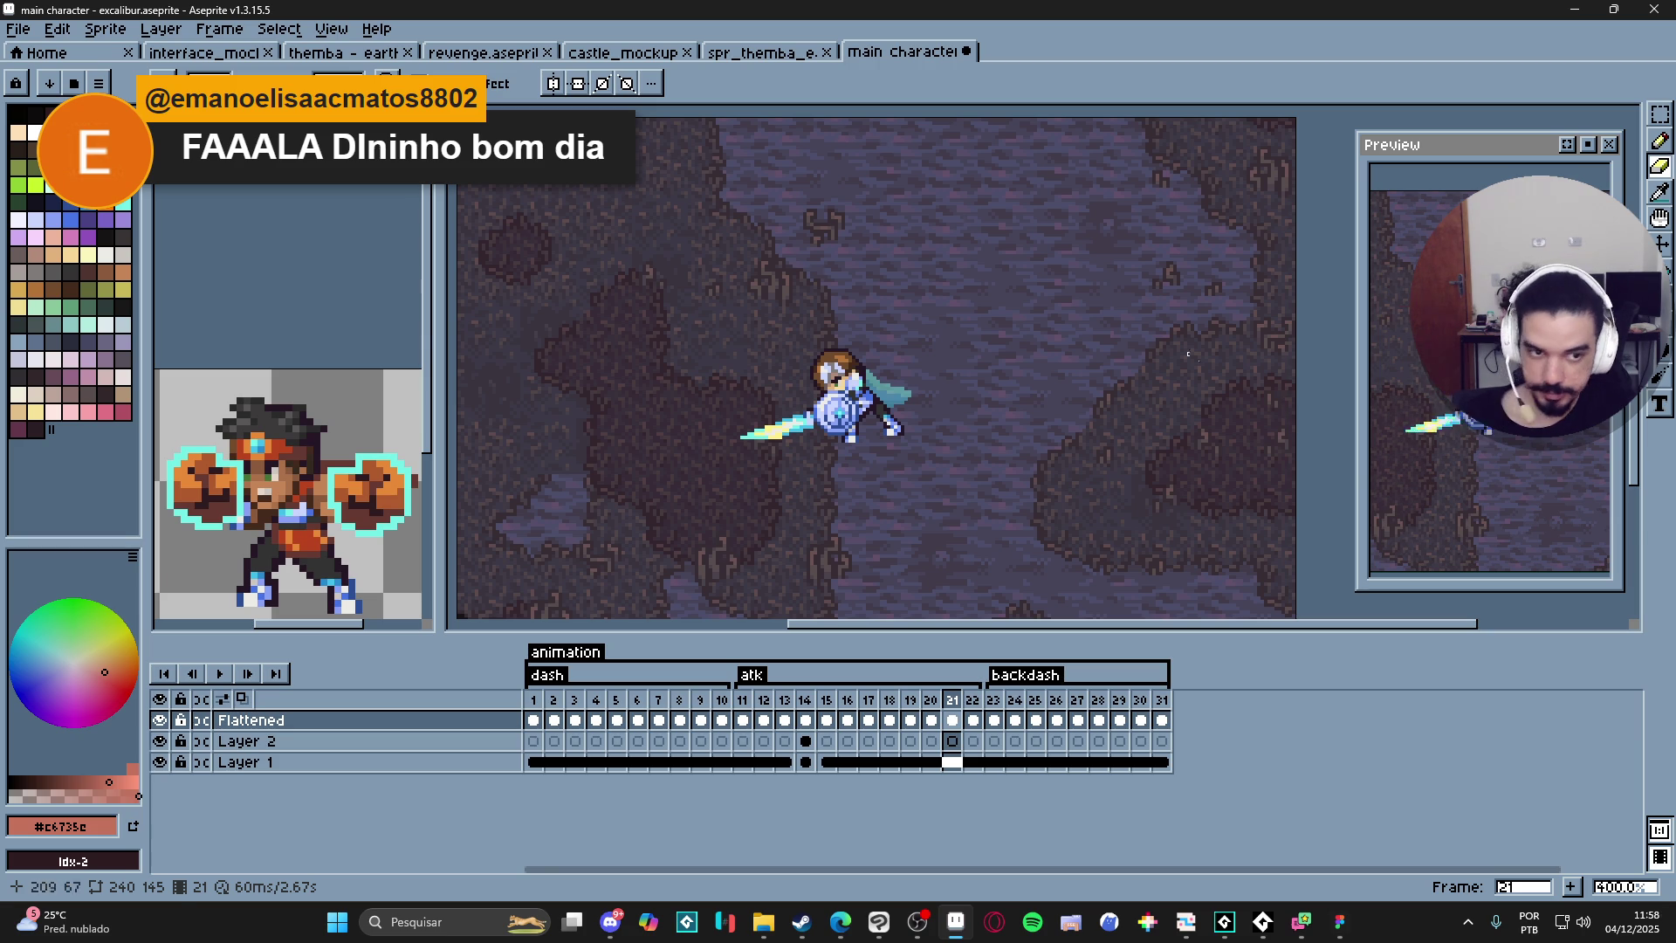
Bring the GameMaker IDE with the sqn_themba sequence preview to the front.
{"action": "left_click", "coordinate": [1264, 937]}
{"action": "left_click", "coordinate": [1264, 936]}
{"action": "left_click", "coordinate": [1226, 937]}
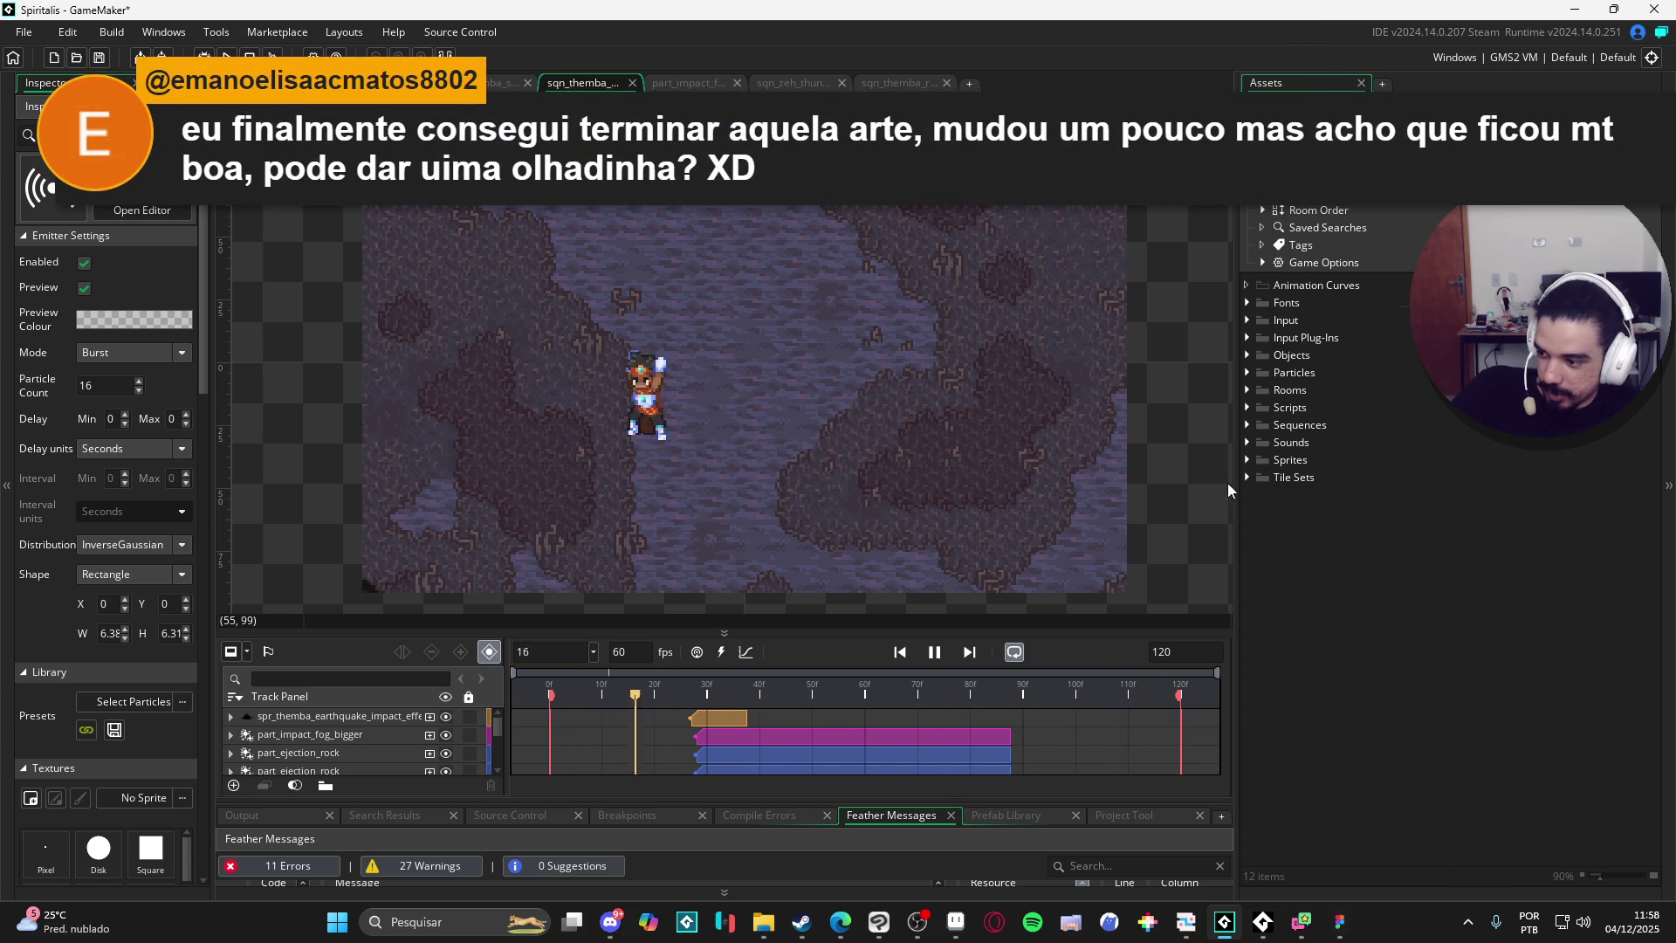
Return to Discord and scroll back through the #feedback_artistico messages.
{"action": "left_click", "coordinate": [611, 921]}
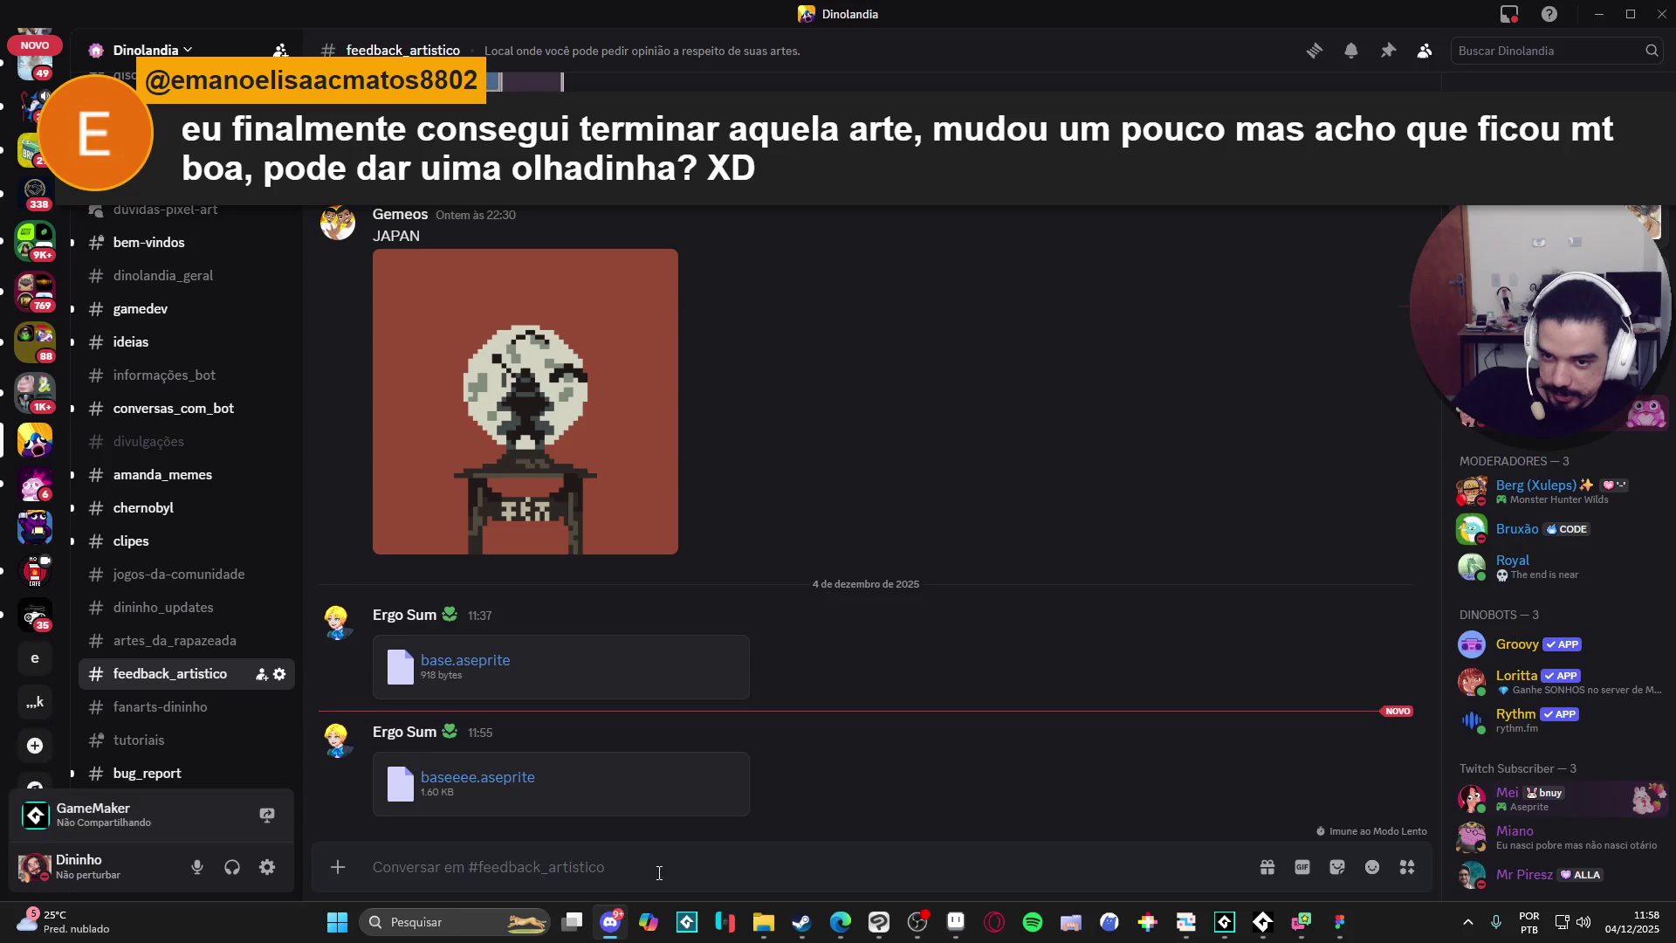
{"action": "scroll", "coordinate": [911, 586], "scroll_direction": "up", "scroll_amount": 5}
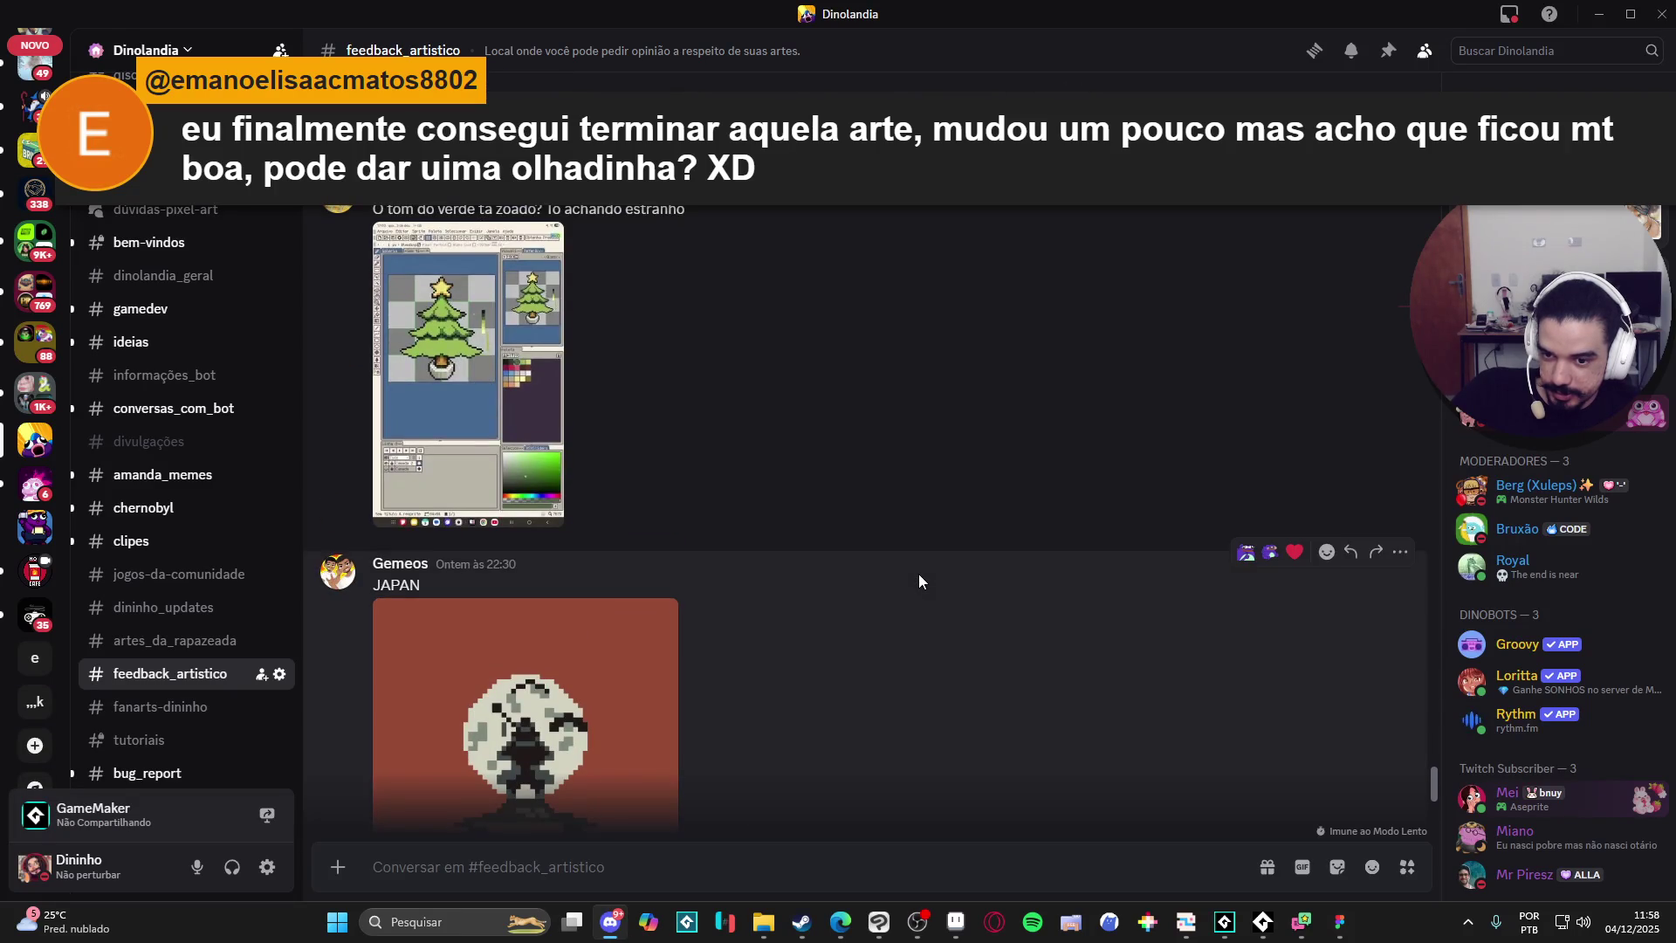
{"action": "scroll", "coordinate": [921, 574], "scroll_direction": "up", "scroll_amount": 5}
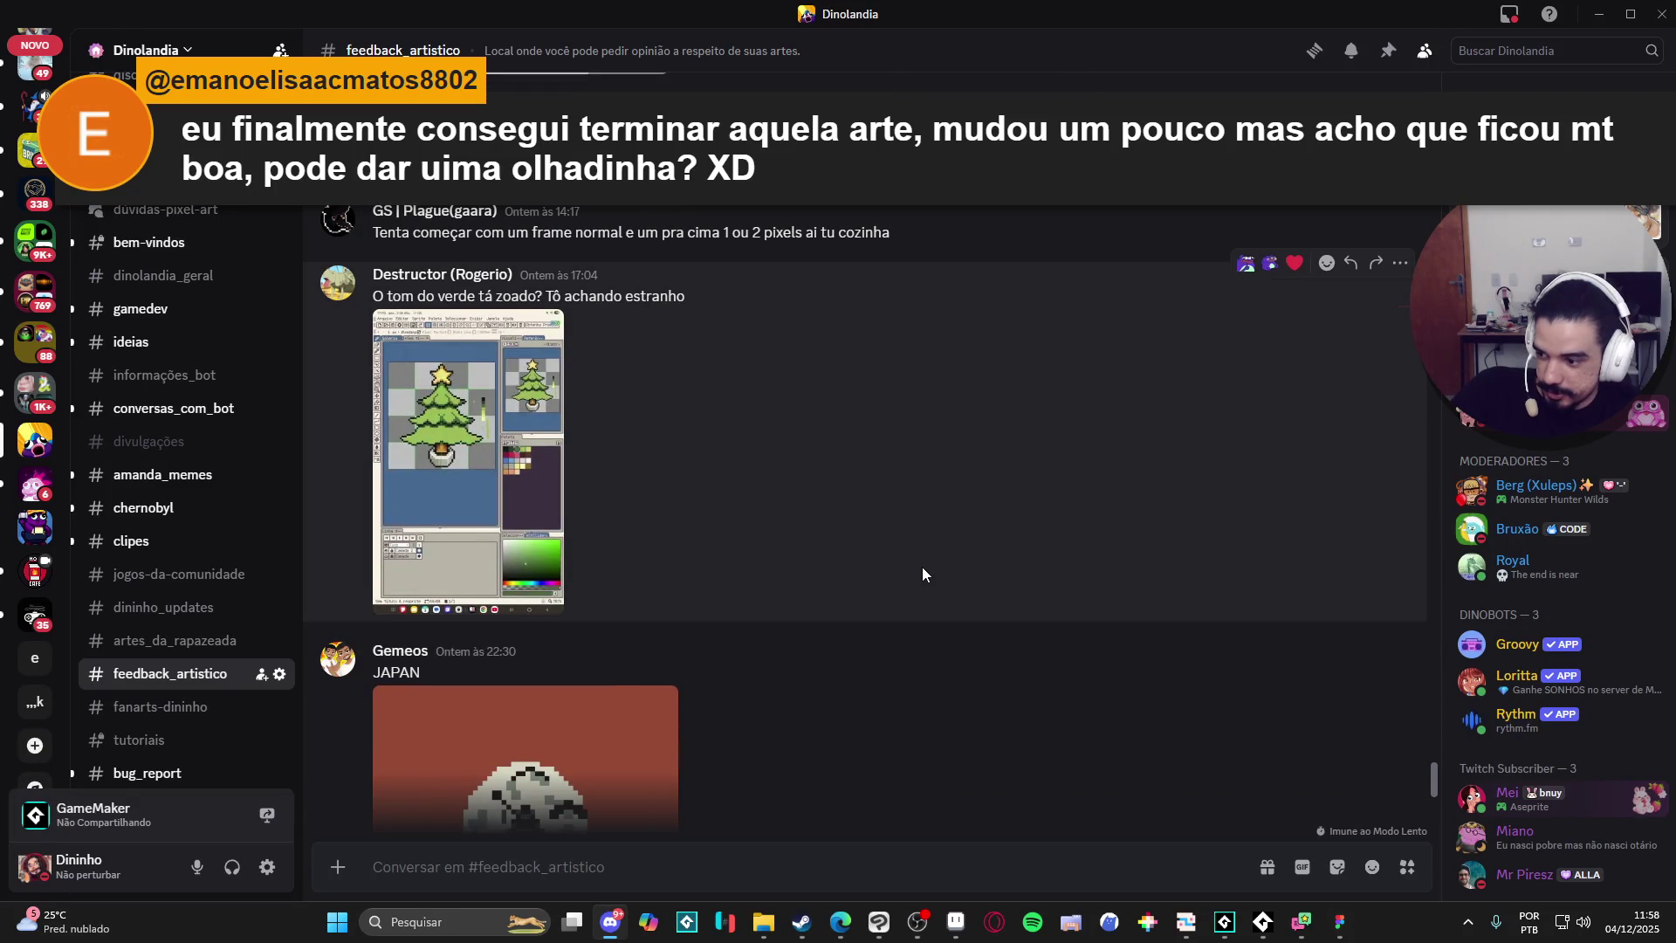
{"action": "scroll", "coordinate": [925, 547], "scroll_direction": "up", "scroll_amount": 5}
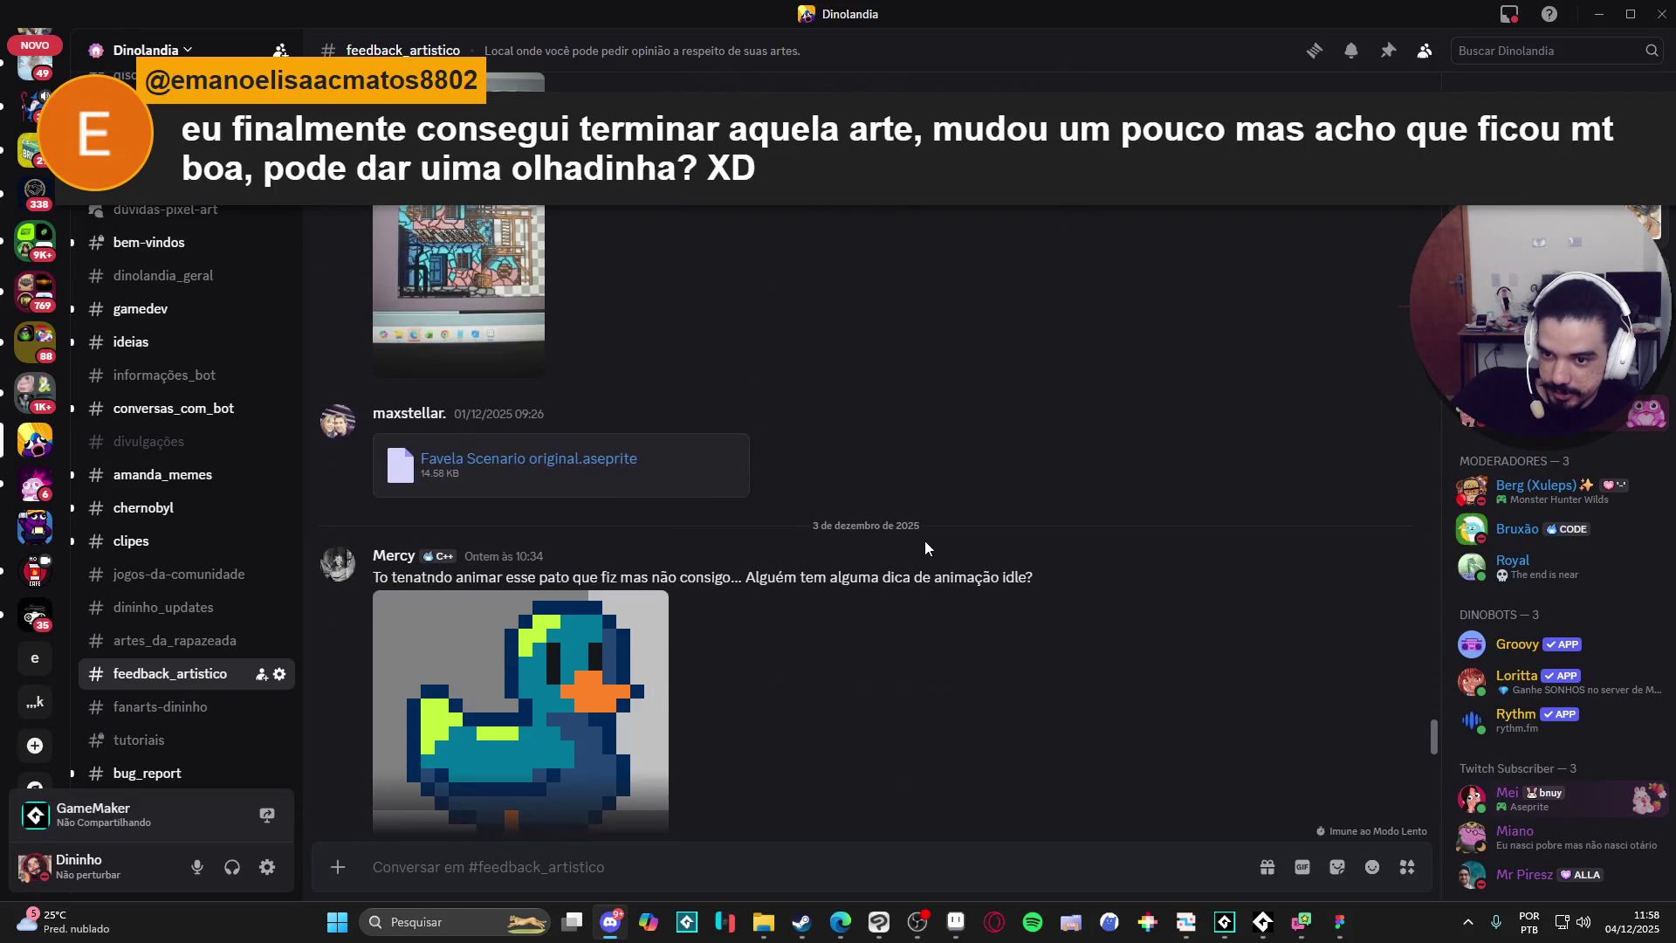
{"action": "scroll", "coordinate": [925, 548], "scroll_direction": "down", "scroll_amount": 10}
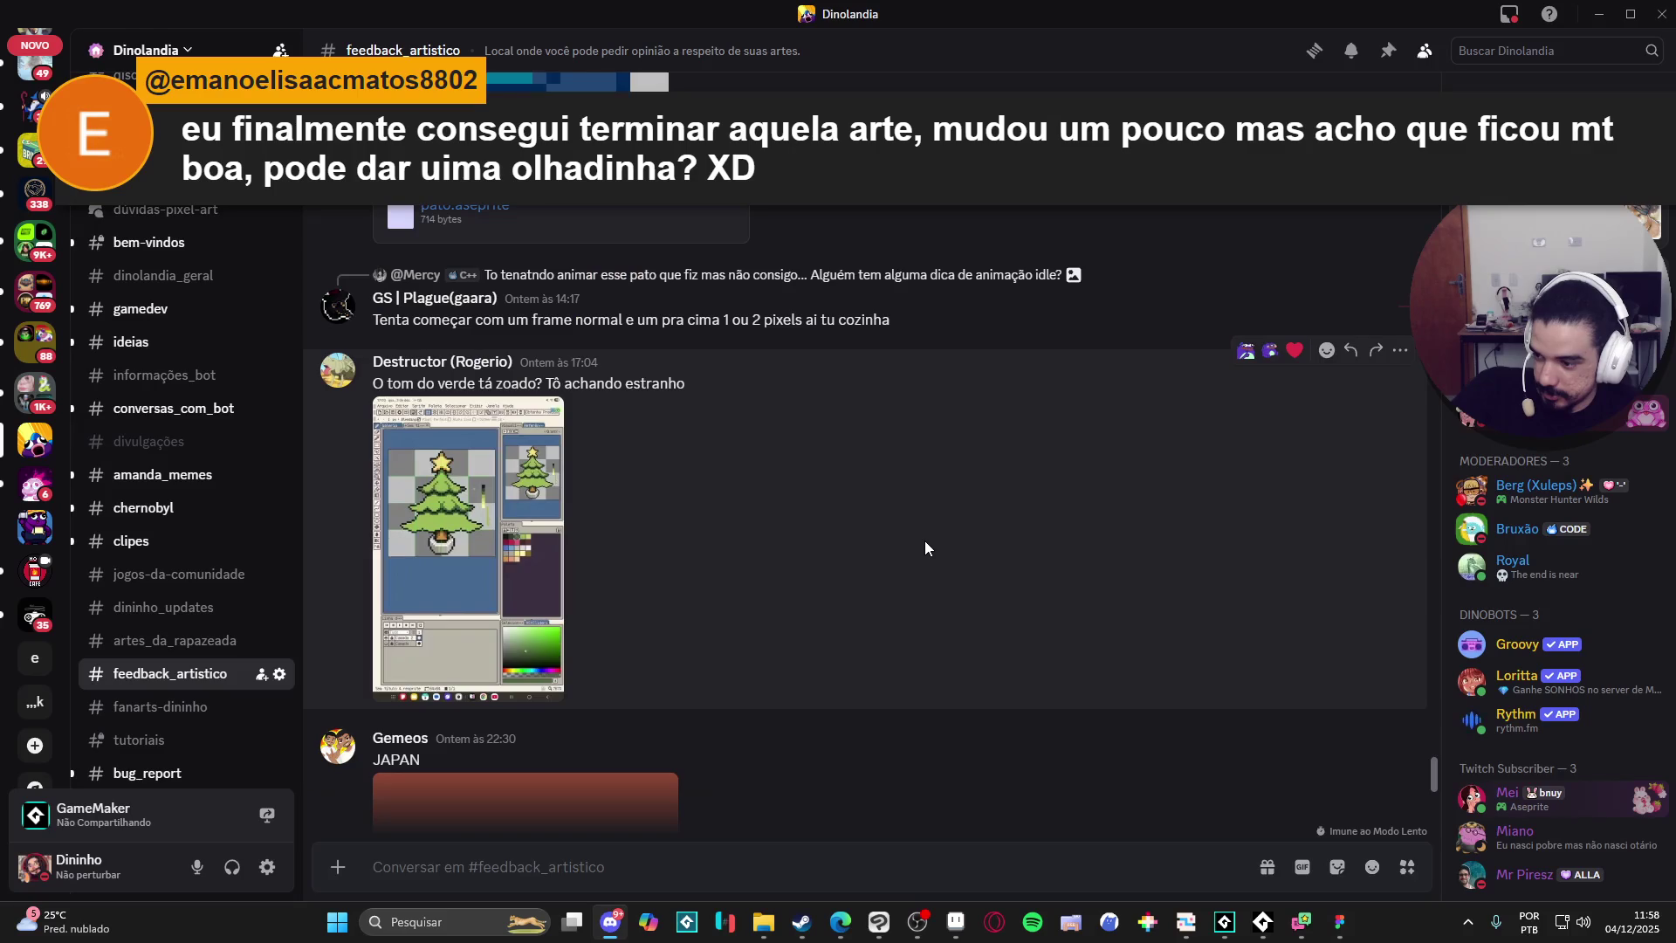
{"action": "scroll", "coordinate": [925, 548], "scroll_direction": "down", "scroll_amount": 6}
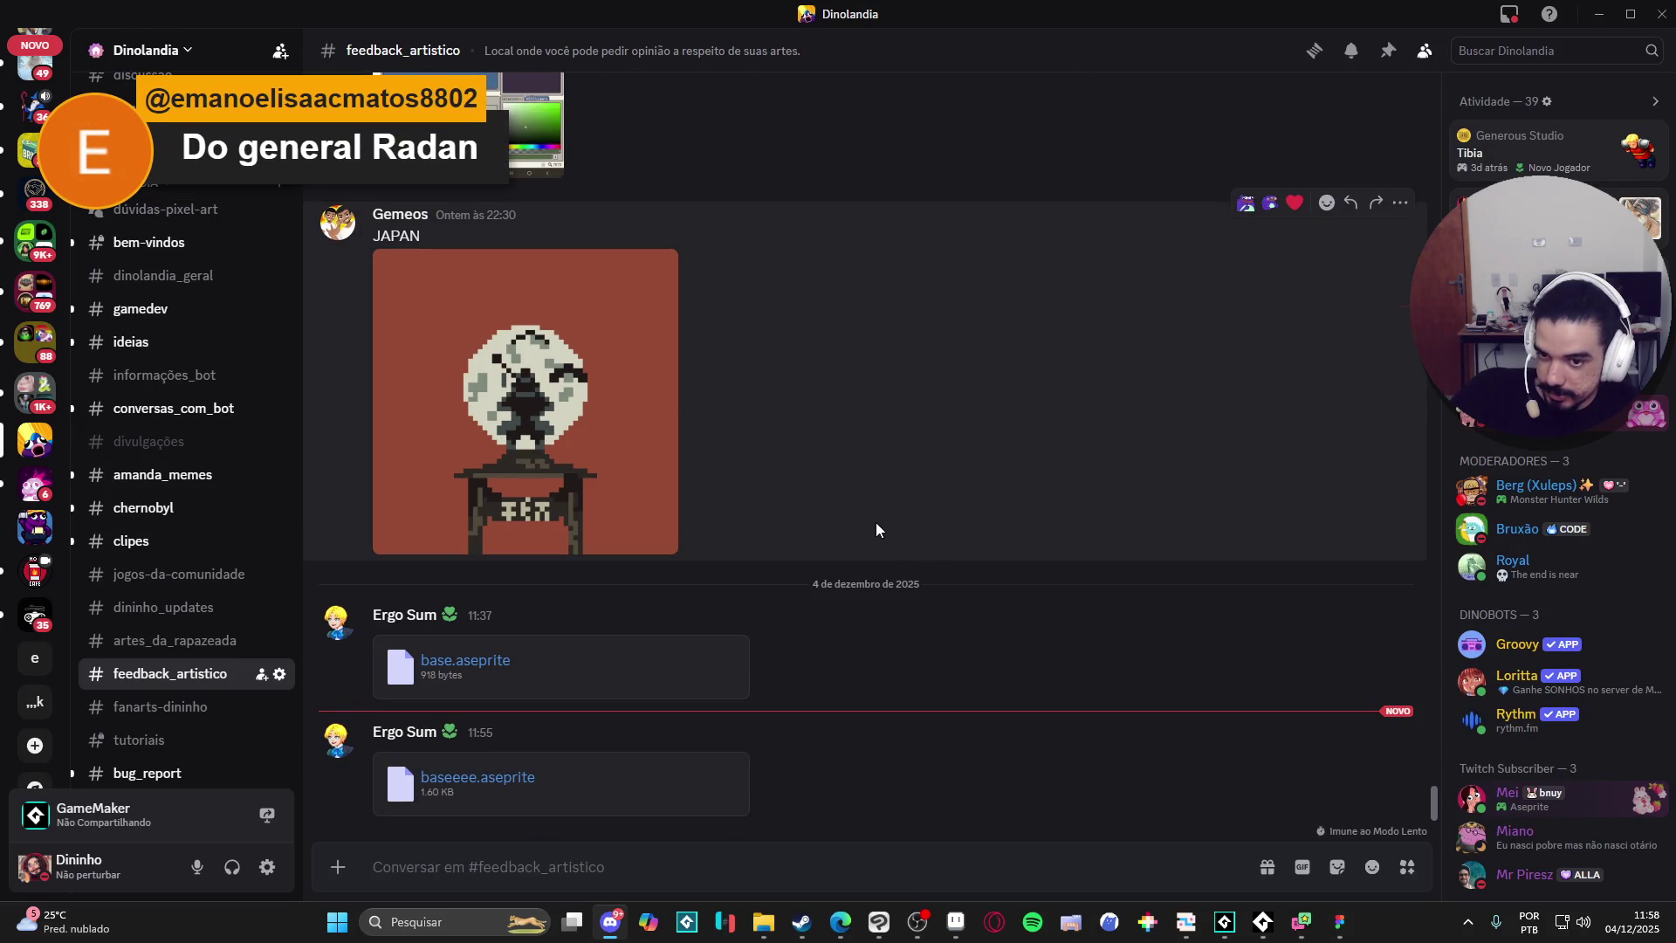
{"action": "scroll", "coordinate": [876, 524], "scroll_direction": "up", "scroll_amount": 10}
{"action": "scroll", "coordinate": [877, 521], "scroll_direction": "up", "scroll_amount": 5}
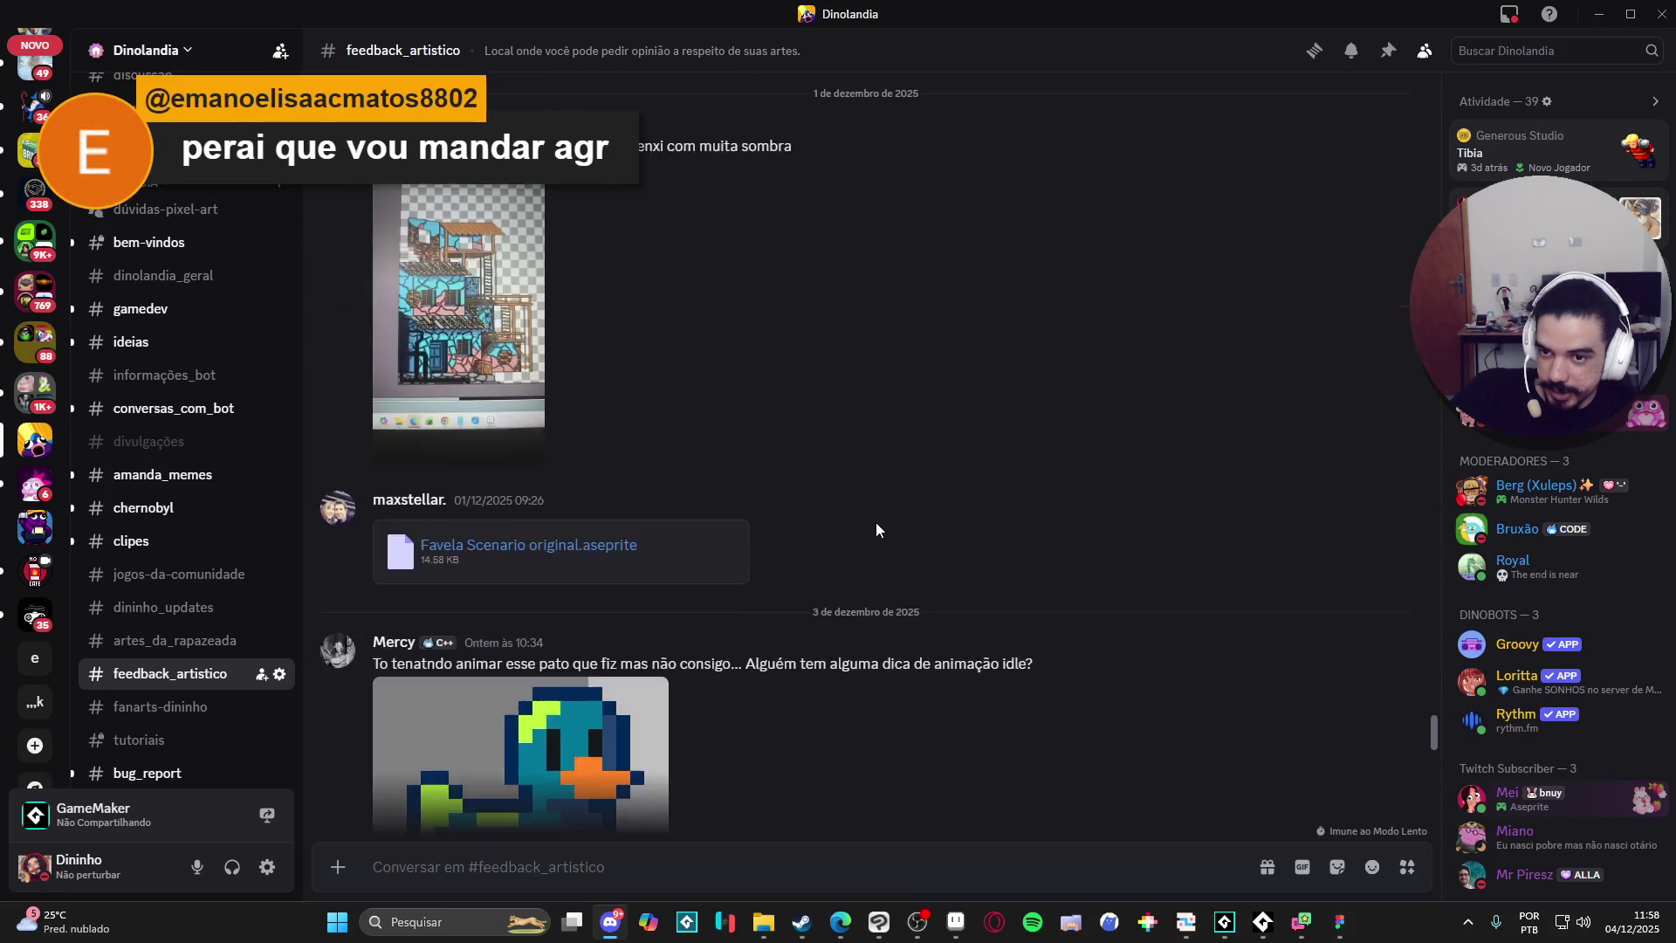
Browse the rest of the channel and open the general radanh.aseprite attachment.
{"action": "scroll", "coordinate": [876, 522], "scroll_direction": "down", "scroll_amount": 9}
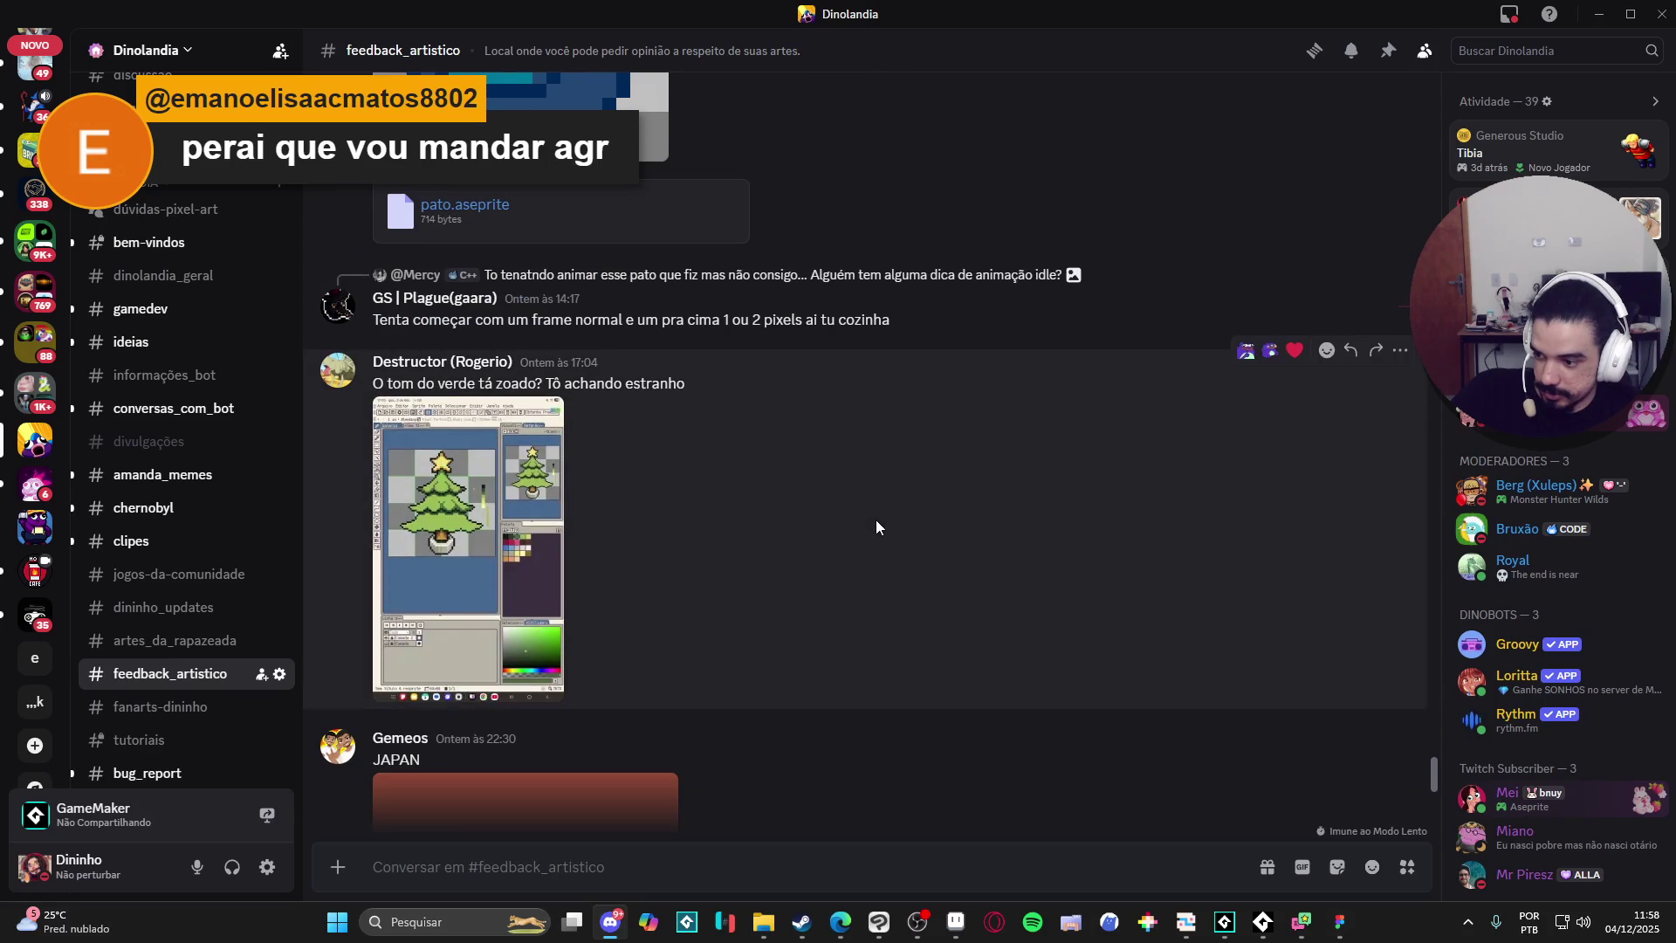
{"action": "scroll", "coordinate": [876, 521], "scroll_direction": "down", "scroll_amount": 6}
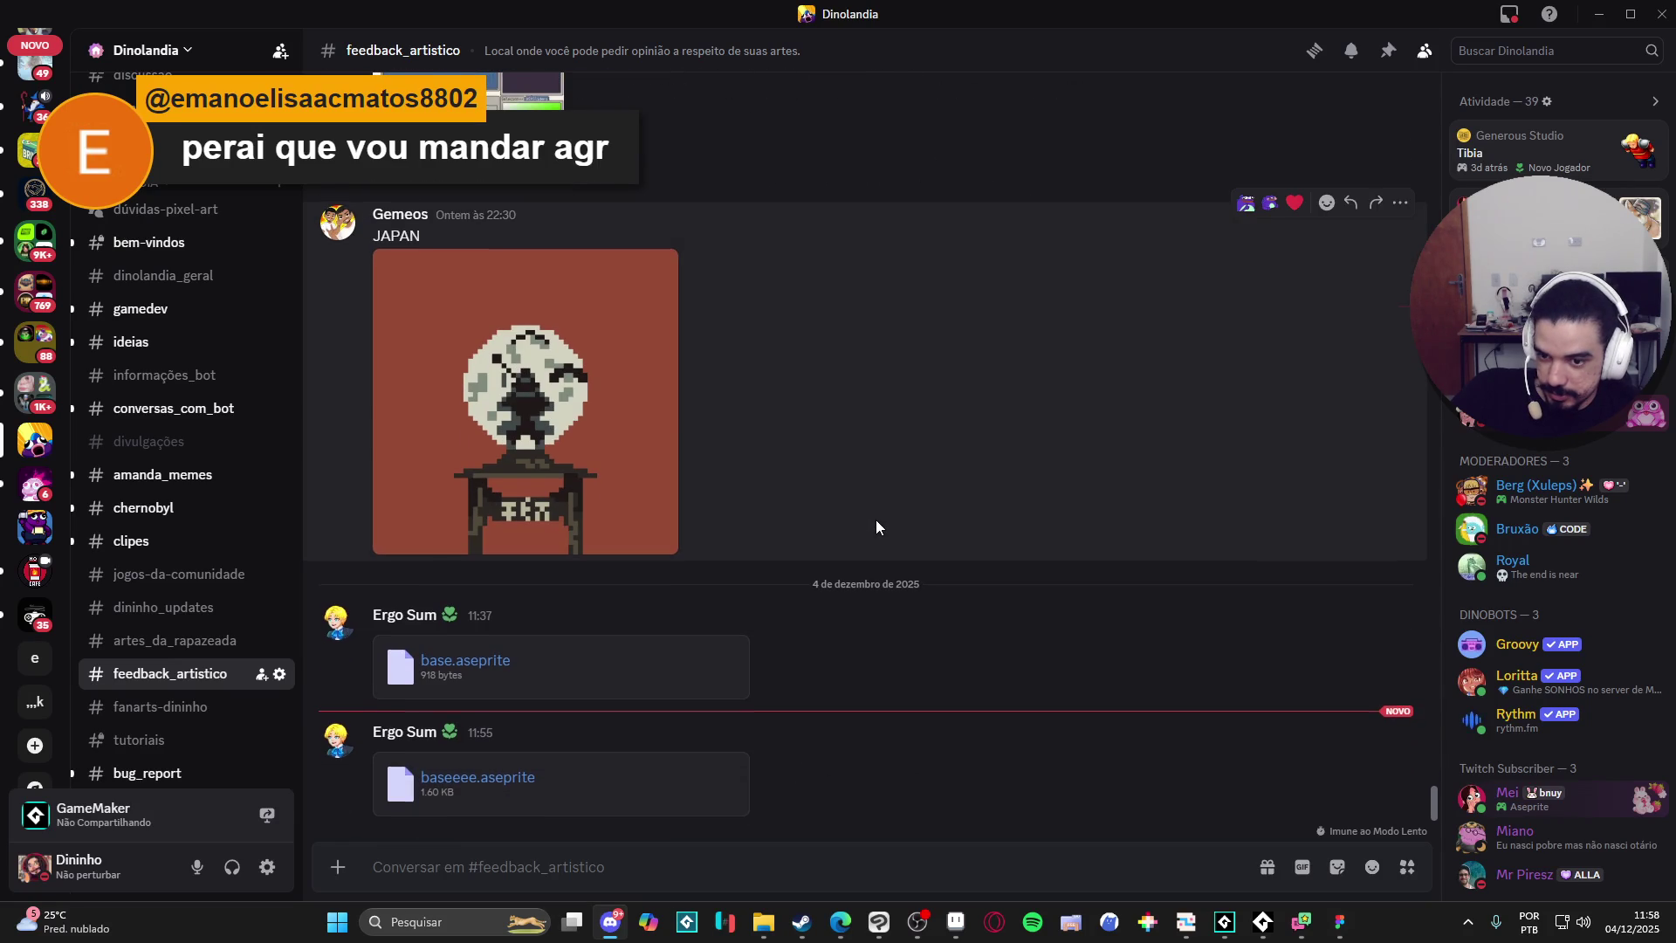
{"action": "scroll", "coordinate": [877, 520], "scroll_direction": "up", "scroll_amount": 10}
{"action": "scroll", "coordinate": [876, 520], "scroll_direction": "up", "scroll_amount": 15}
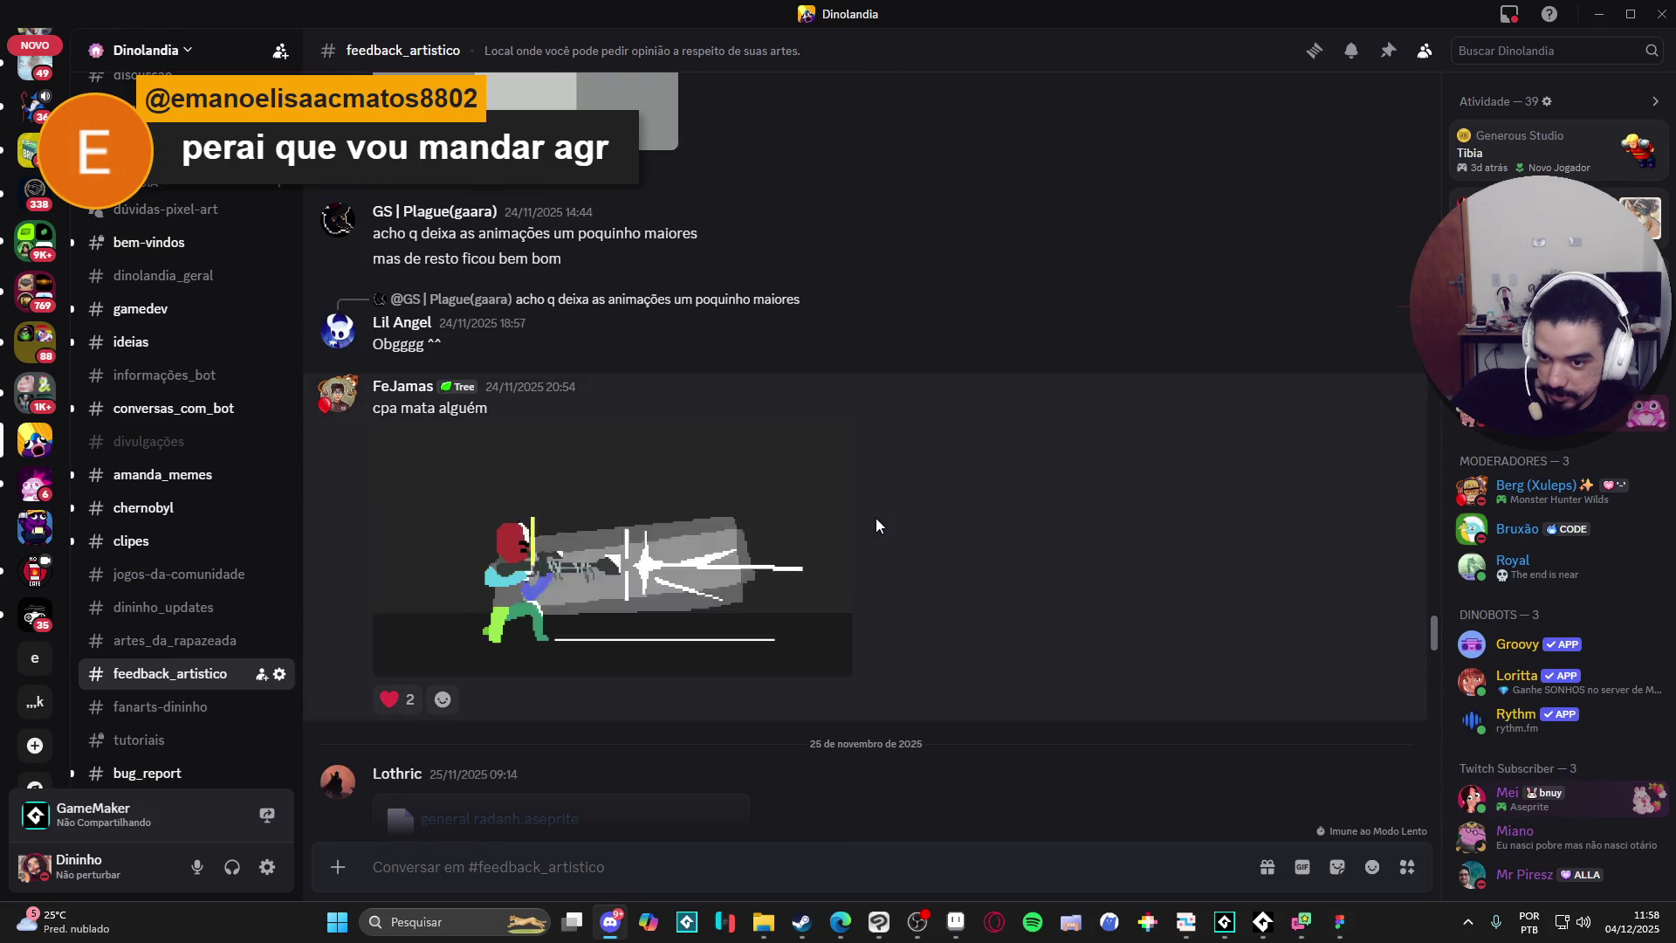
{"action": "scroll", "coordinate": [877, 523], "scroll_direction": "down", "scroll_amount": 5}
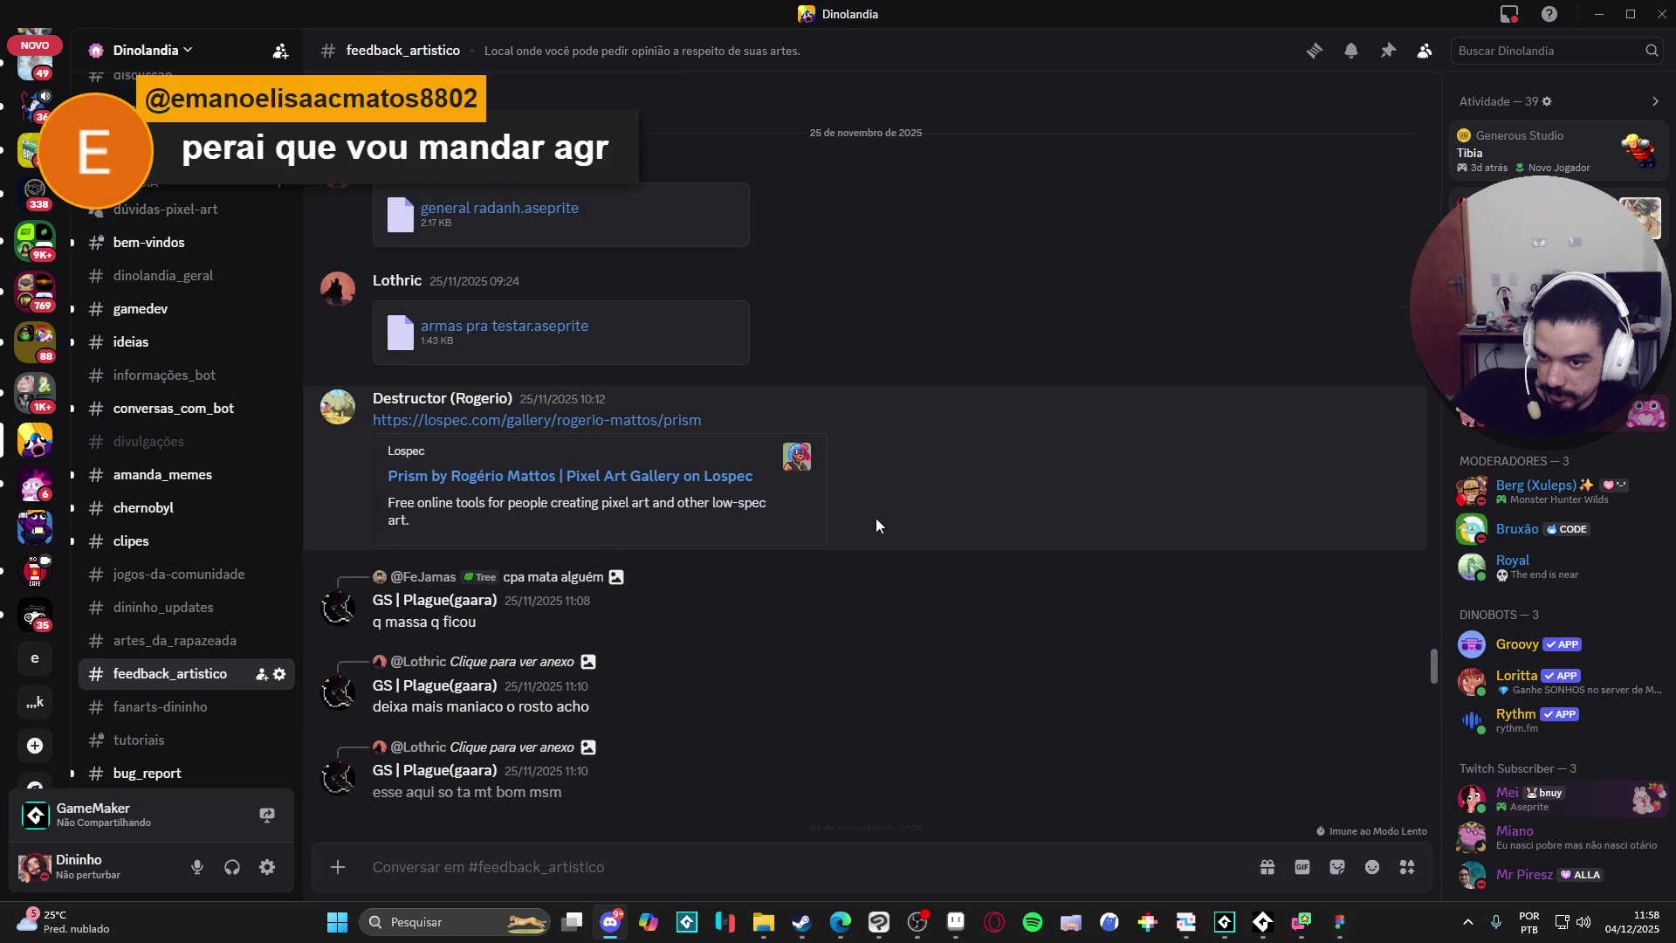
{"action": "scroll", "coordinate": [876, 524], "scroll_direction": "up", "scroll_amount": 5}
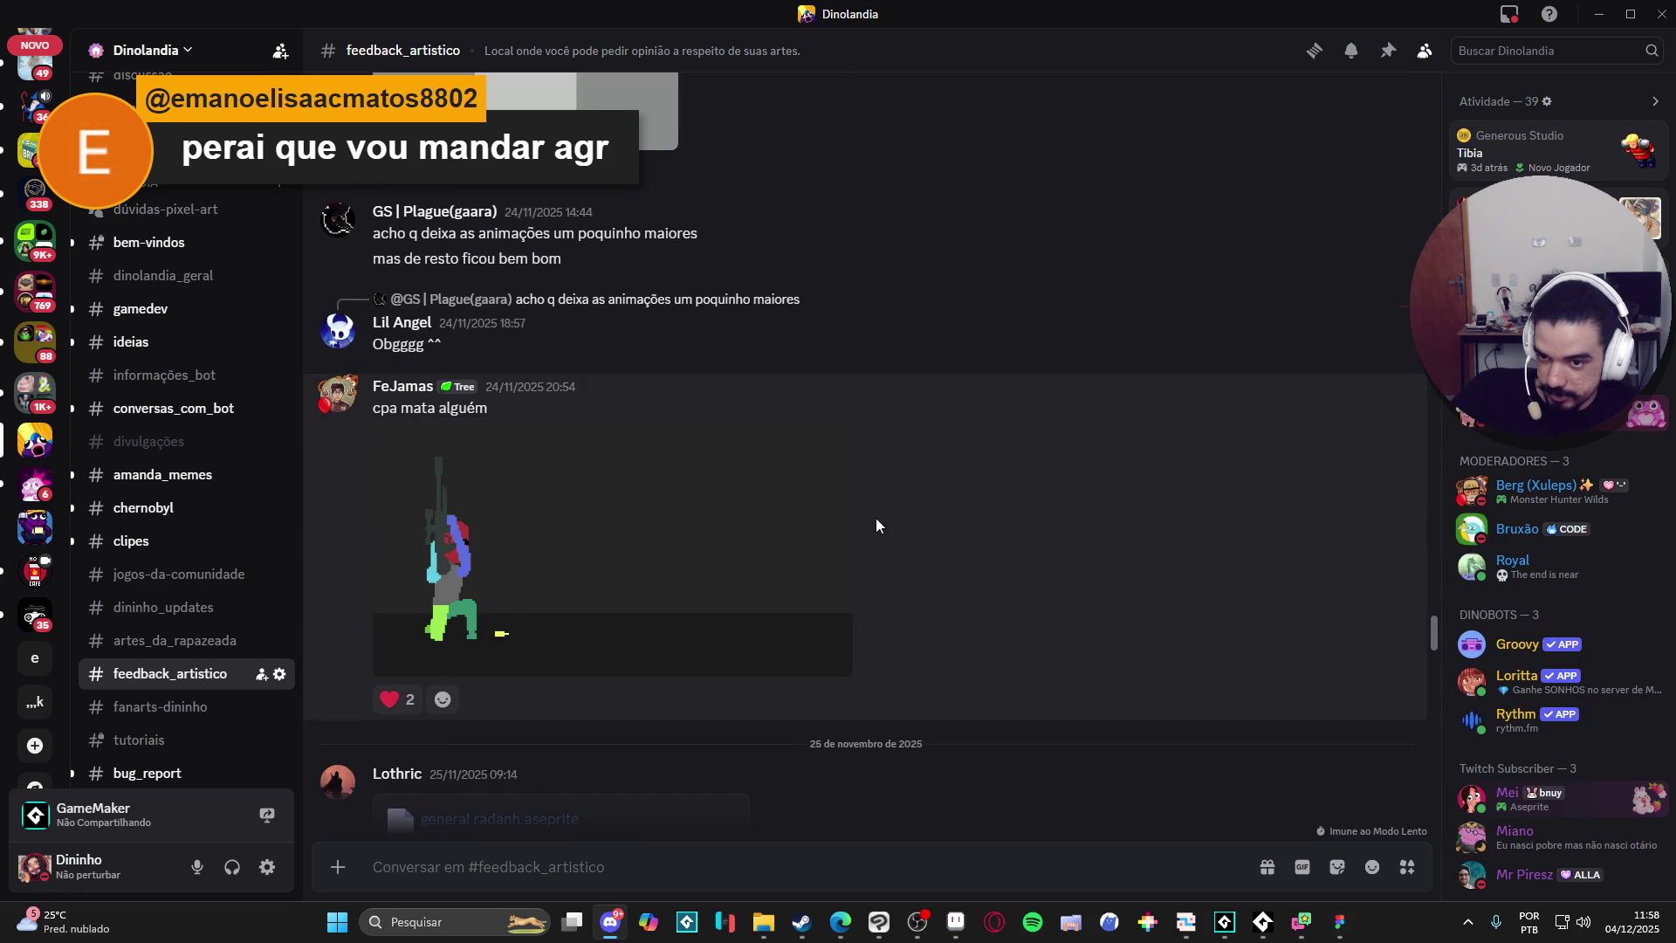
{"action": "scroll", "coordinate": [876, 521], "scroll_direction": "down", "scroll_amount": 10}
{"action": "scroll", "coordinate": [876, 521], "scroll_direction": "down", "scroll_amount": 10}
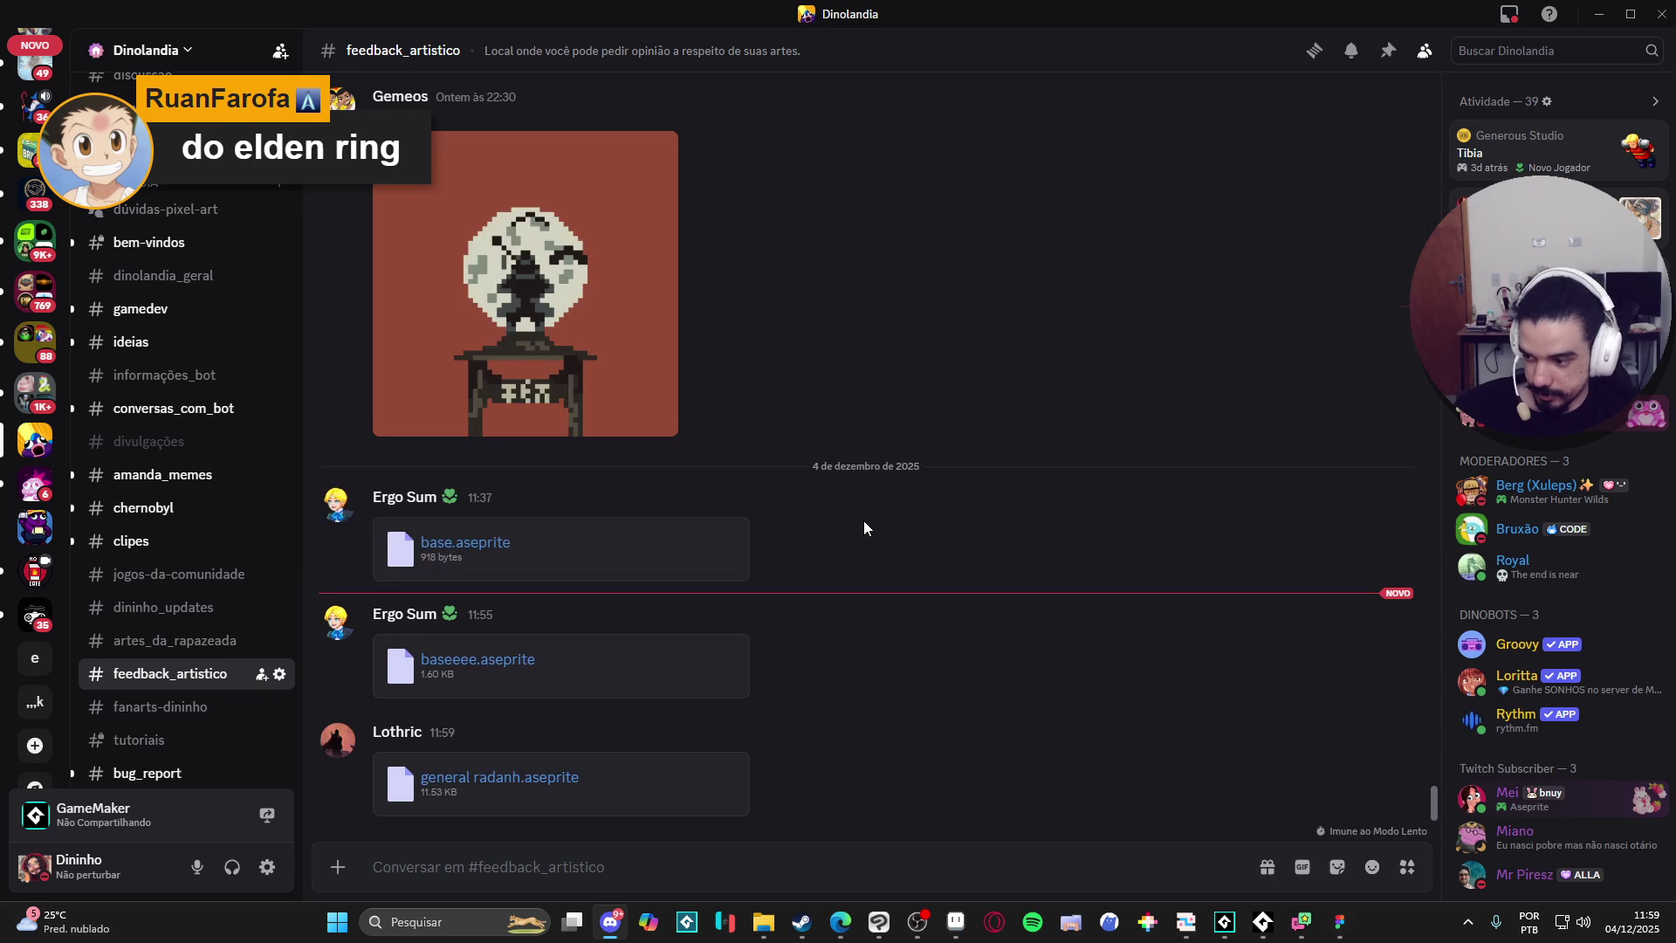
{"action": "left_click", "coordinate": [542, 778]}
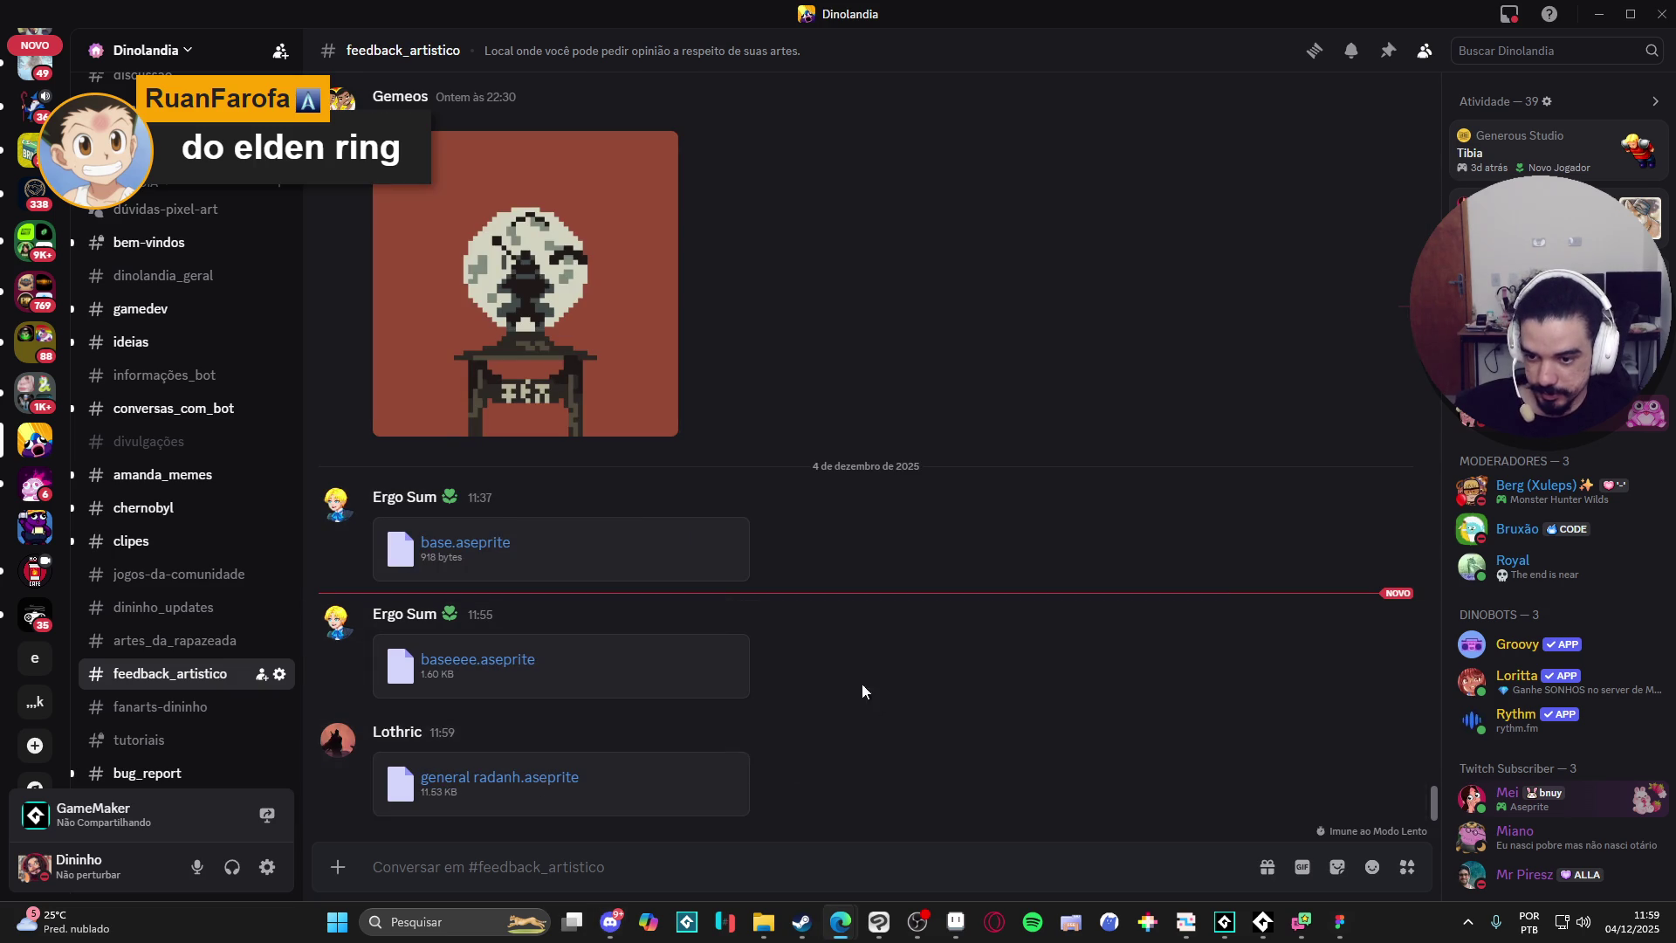
Drag the timeline splitter down to enlarge the canvas area and shift the scene view.
{"action": "scroll", "coordinate": [928, 409], "scroll_direction": "up", "scroll_amount": 2}
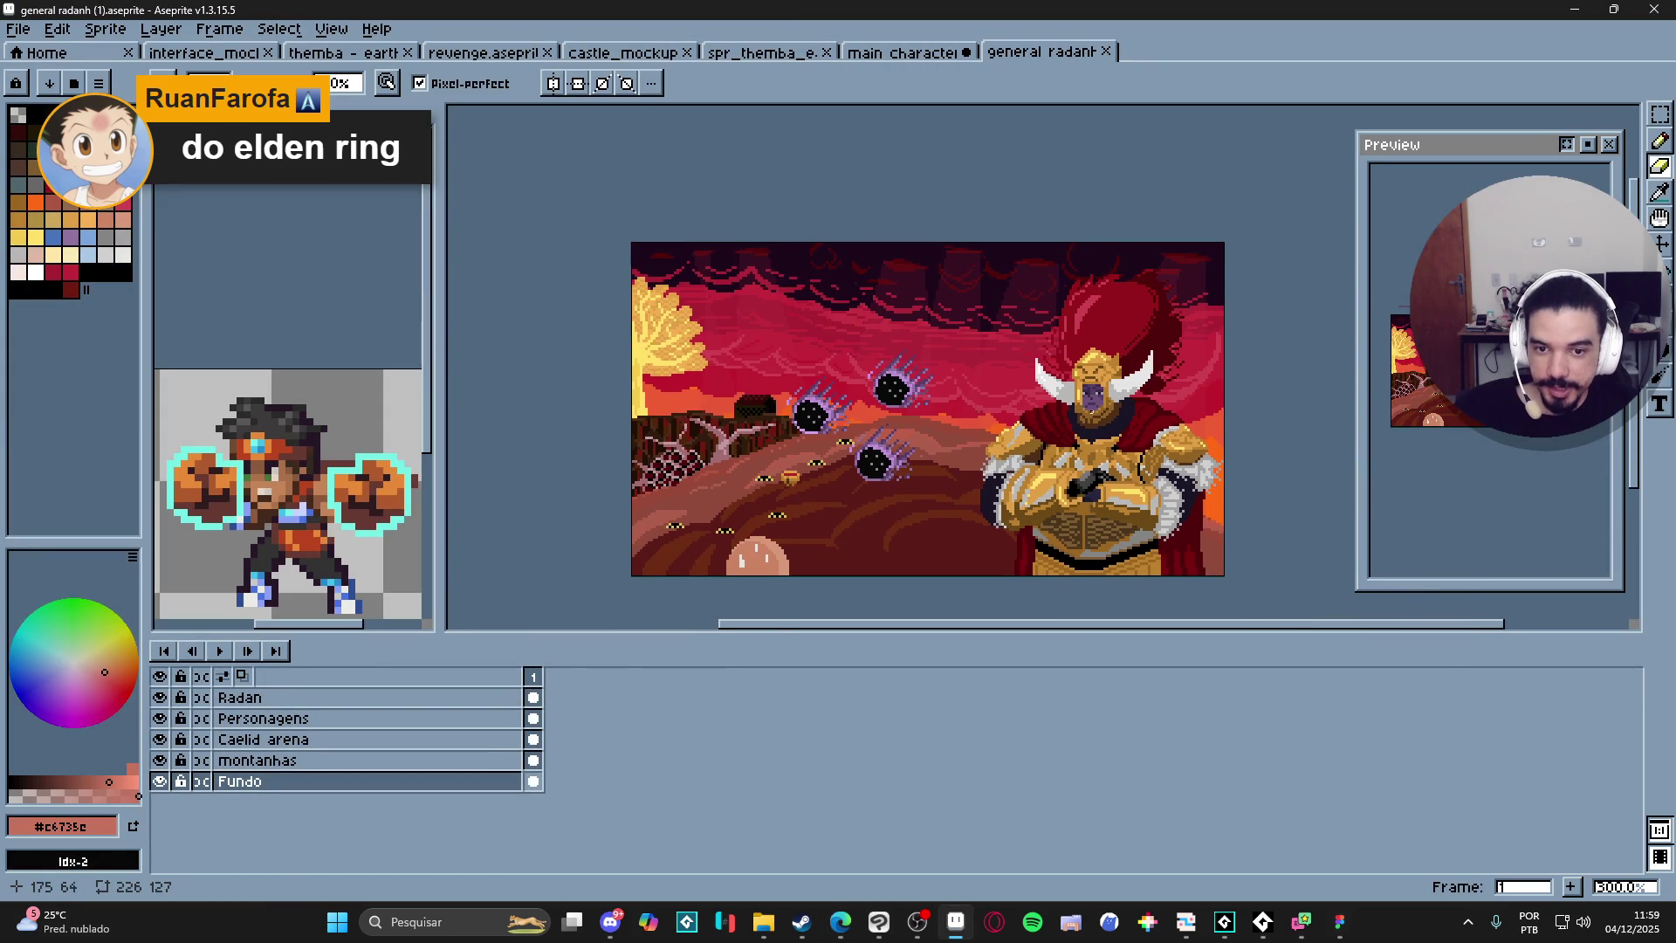
{"action": "scroll", "coordinate": [1037, 535], "scroll_direction": "up", "scroll_amount": 1}
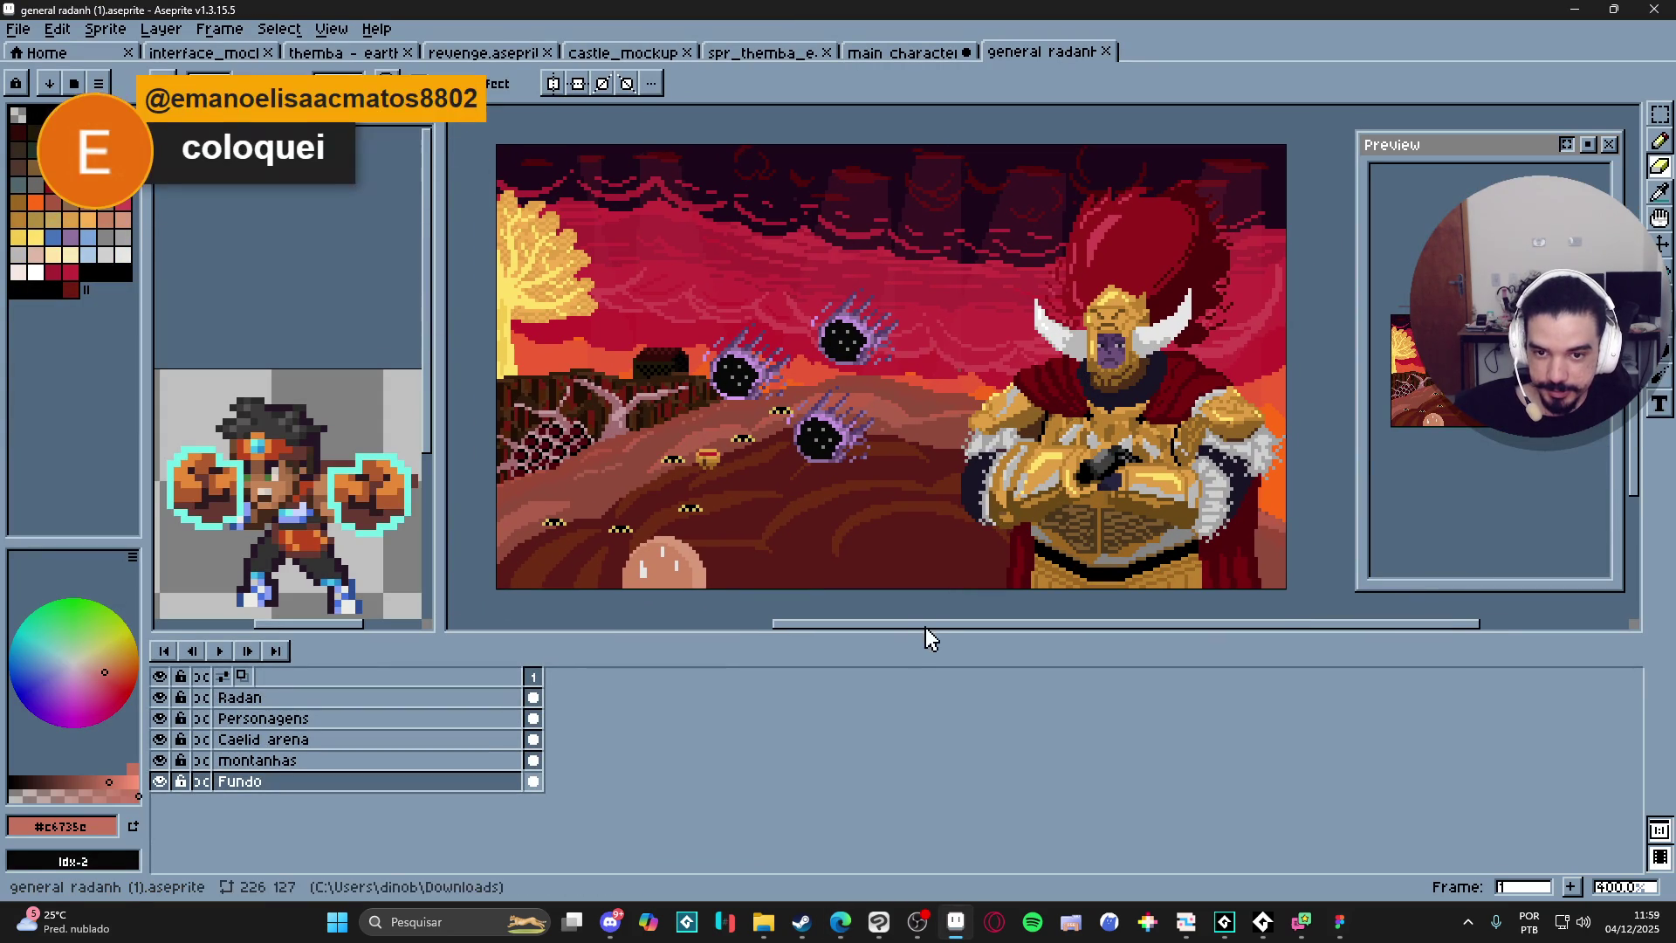
{"action": "left_click_drag", "start_coordinate": [935, 635], "coordinate": [928, 766]}
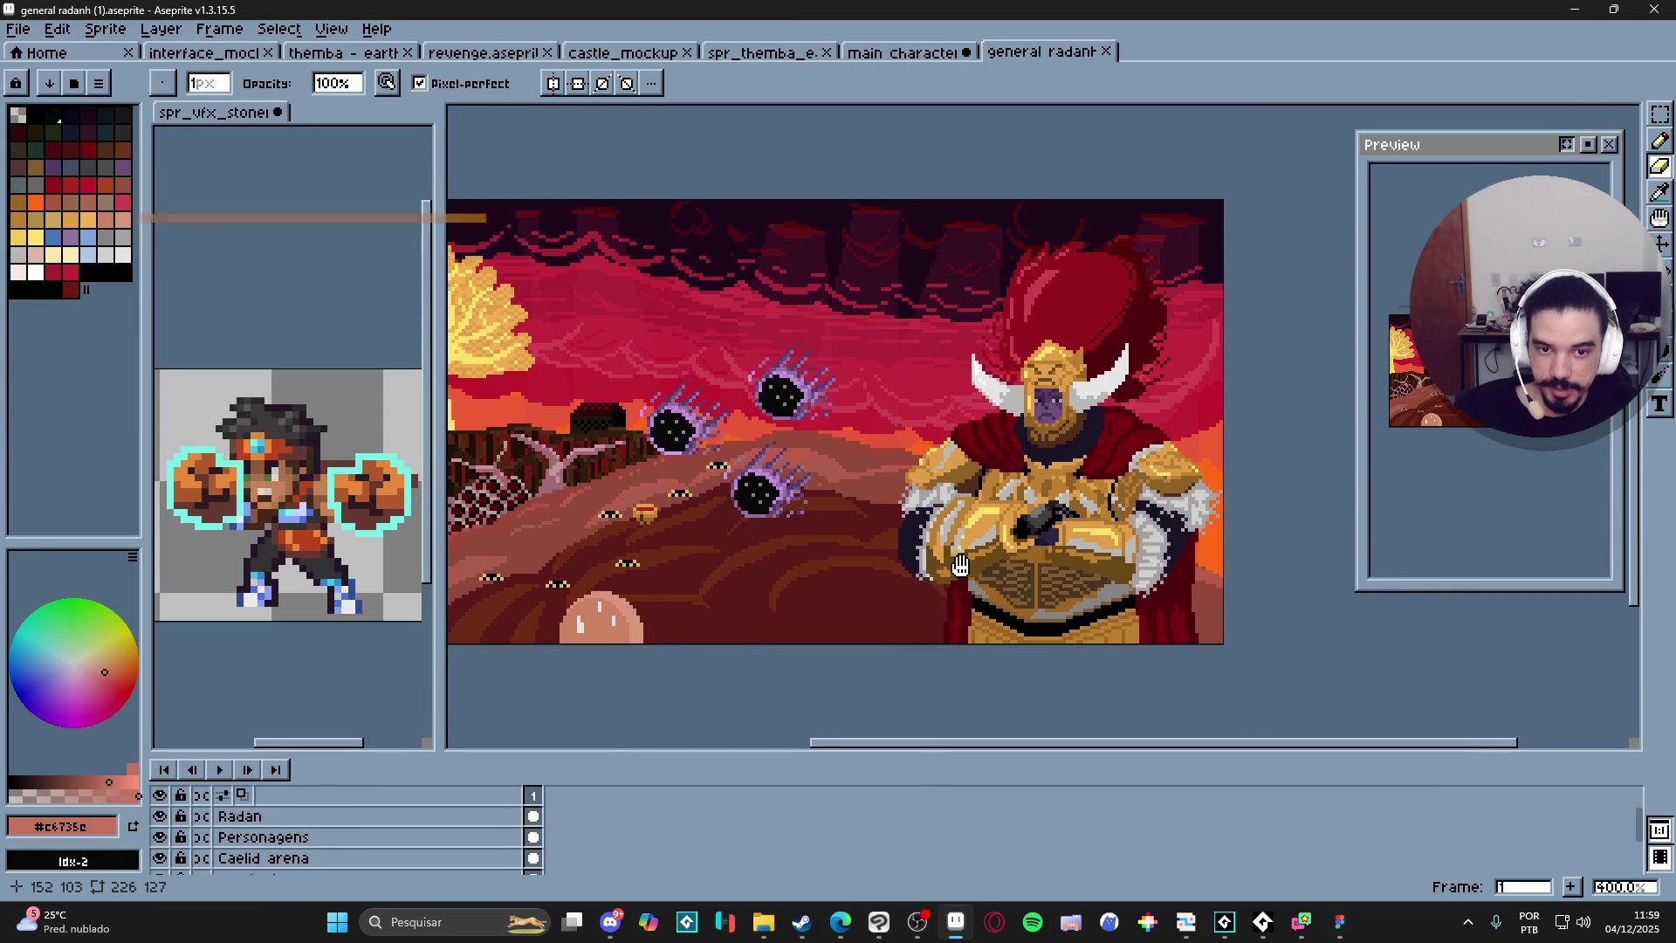
{"action": "left_click_drag", "start_coordinate": [784, 472], "coordinate": [857, 480]}
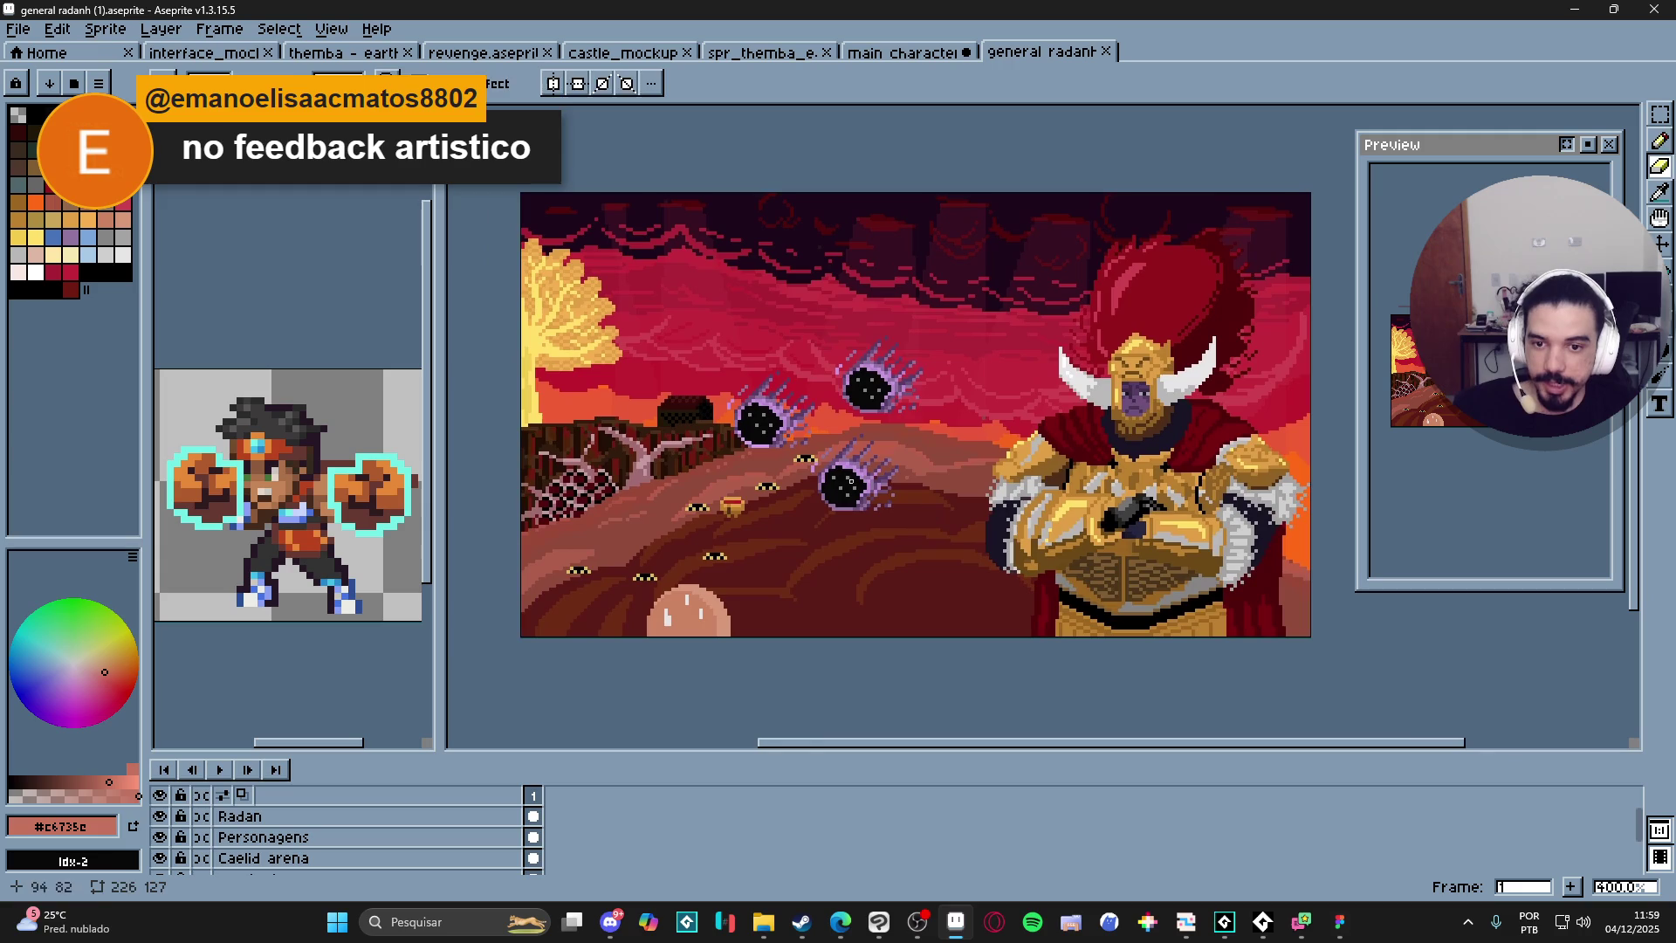
Eyedrop the meteor's grey dots and purple trail, then recentre the whole scene.
{"action": "key", "text": "i"}
{"action": "scroll", "coordinate": [761, 417], "scroll_direction": "up", "scroll_amount": 6}
{"action": "left_click", "coordinate": [782, 474]}
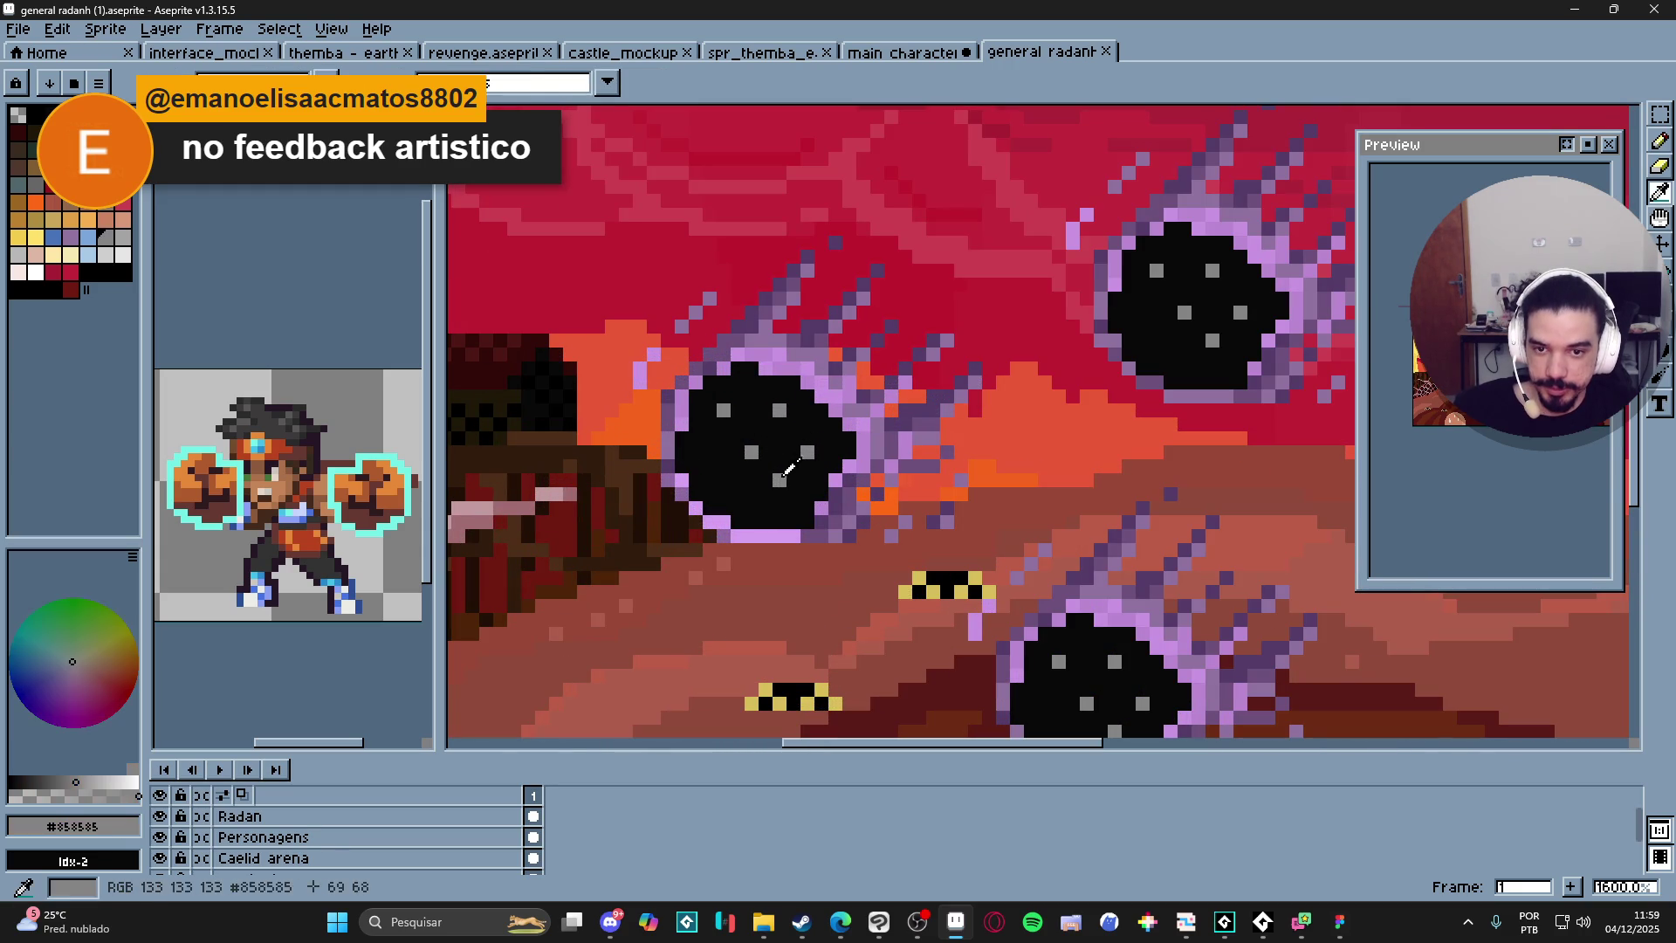
{"action": "left_click", "coordinate": [781, 318]}
{"action": "scroll", "coordinate": [872, 447], "scroll_direction": "down", "scroll_amount": 3}
{"action": "scroll", "coordinate": [872, 446], "scroll_direction": "down", "scroll_amount": 2}
{"action": "left_click_drag", "start_coordinate": [811, 480], "coordinate": [734, 498]}
{"action": "scroll", "coordinate": [734, 497], "scroll_direction": "down", "scroll_amount": 1}
{"action": "left_click_drag", "start_coordinate": [995, 527], "coordinate": [886, 518]}
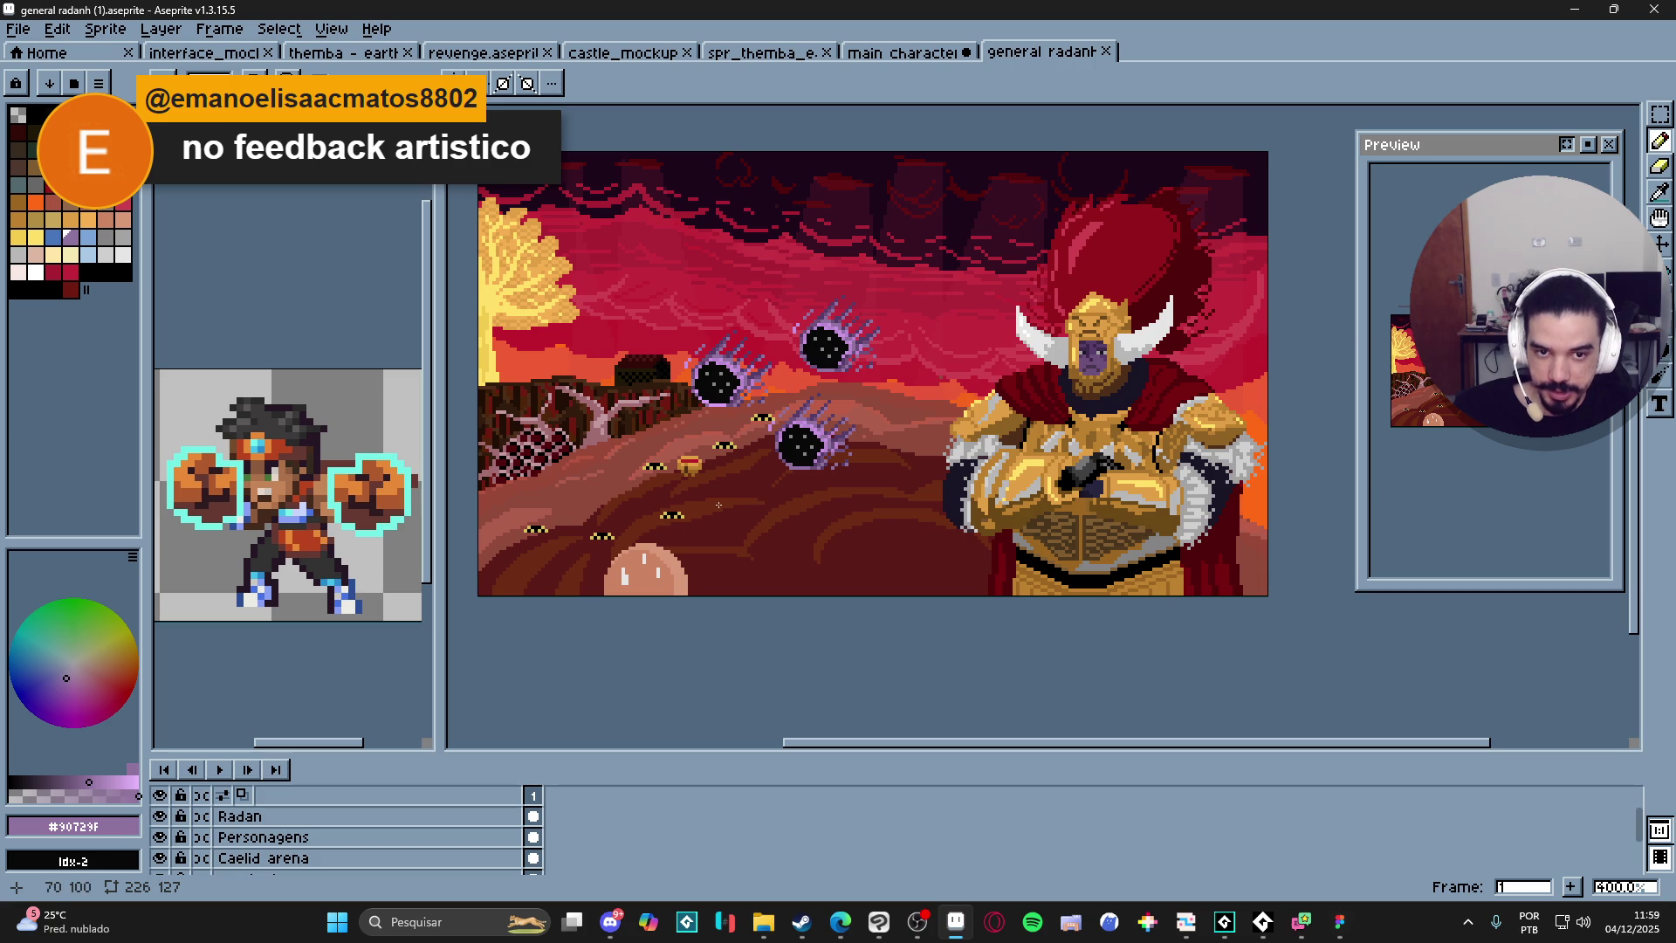
{"action": "left_click_drag", "start_coordinate": [696, 529], "coordinate": [667, 537]}
{"action": "mouse_move", "coordinate": [662, 429]}
{"action": "left_mouse_down"}
{"action": "mouse_move", "coordinate": [798, 452]}
{"action": "mouse_move", "coordinate": [769, 395]}
{"action": "mouse_move", "coordinate": [755, 430]}
{"action": "left_mouse_up"}
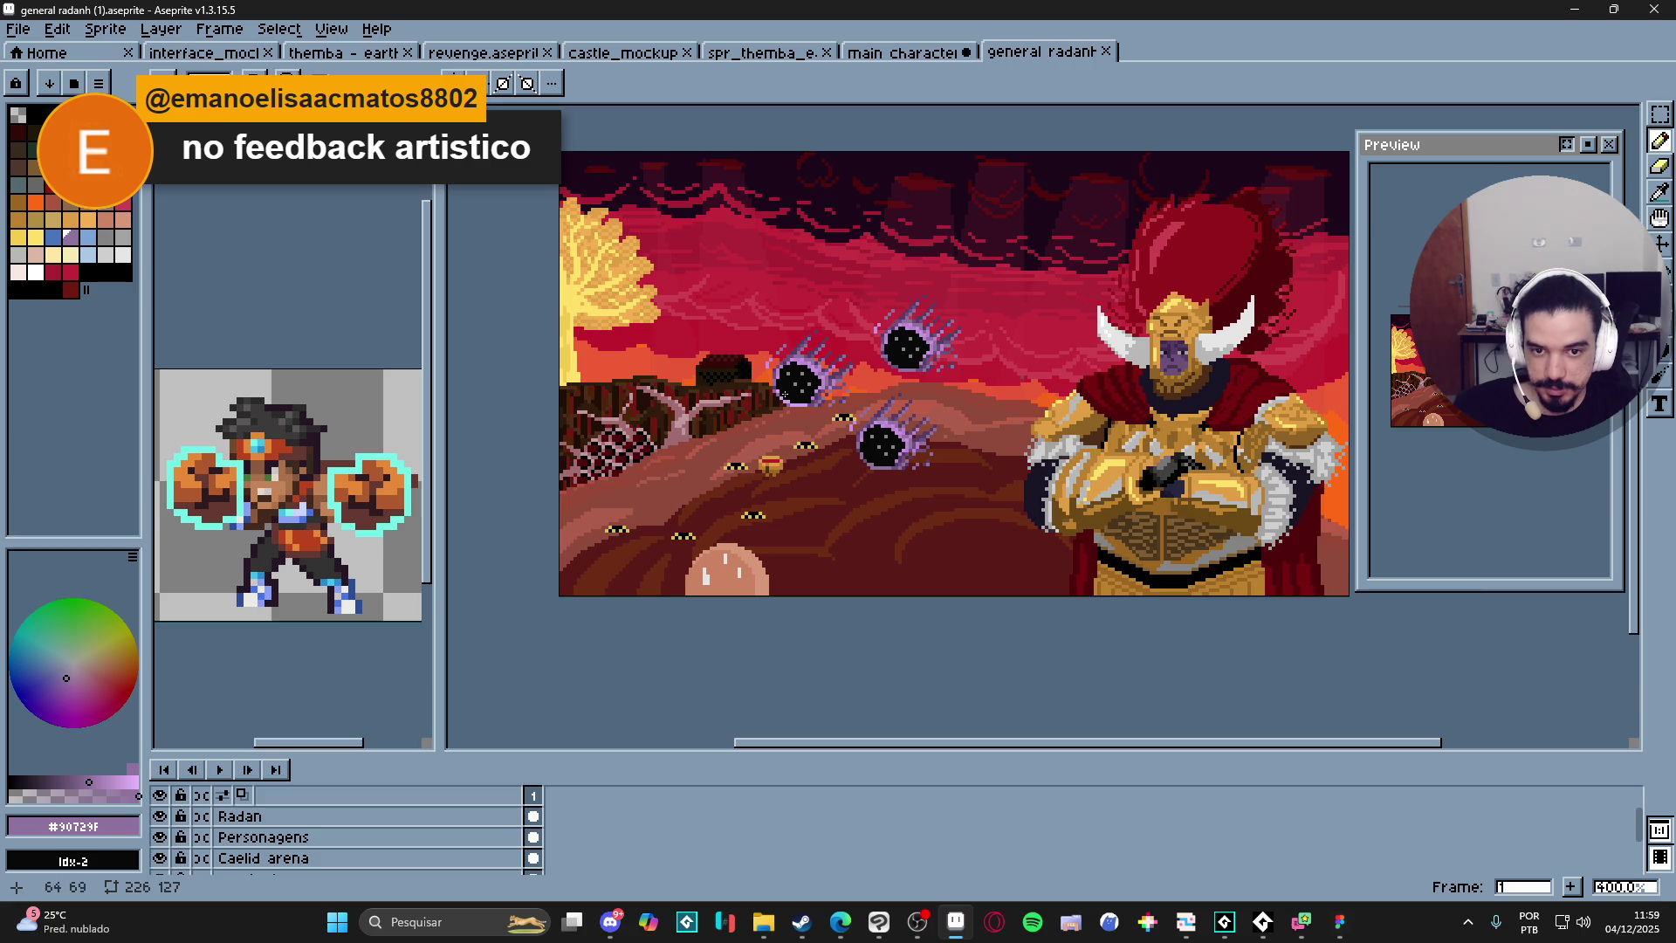
Sample the chest-plate brown #48341b and the shoulder-armour yellow #ffc169.
{"action": "scroll", "coordinate": [861, 364], "scroll_direction": "up", "scroll_amount": 2}
{"action": "scroll", "coordinate": [832, 371], "scroll_direction": "down", "scroll_amount": 1}
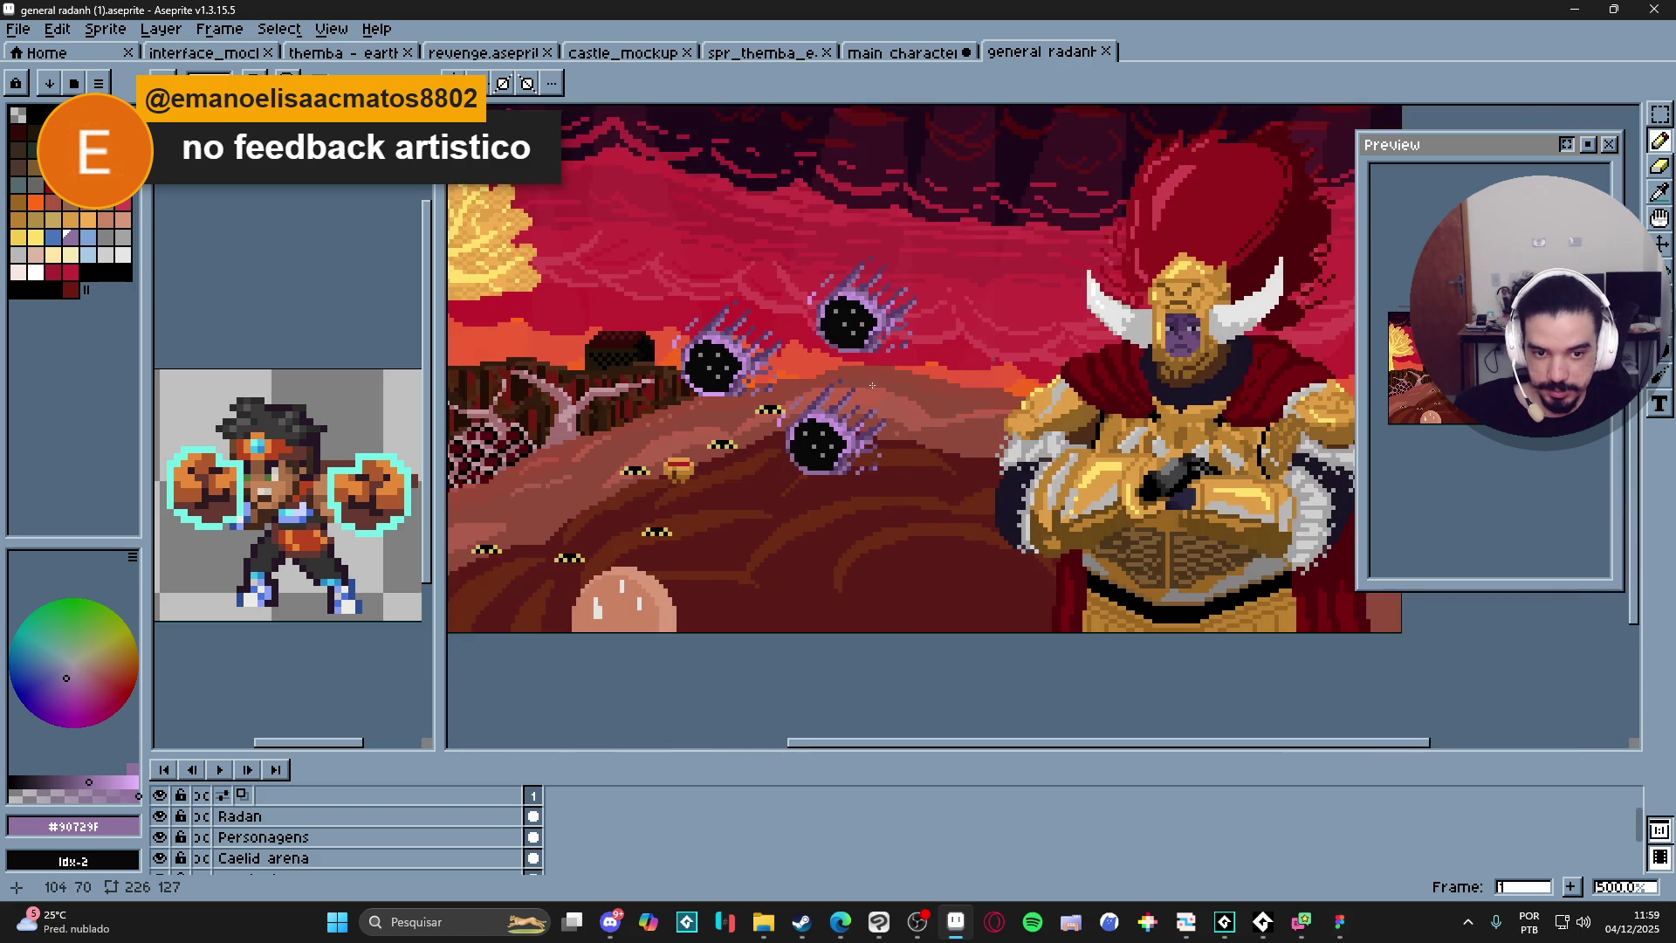
{"action": "scroll", "coordinate": [1118, 552], "scroll_direction": "up", "scroll_amount": 6}
{"action": "left_click", "coordinate": [1119, 528], "text": "alt"}
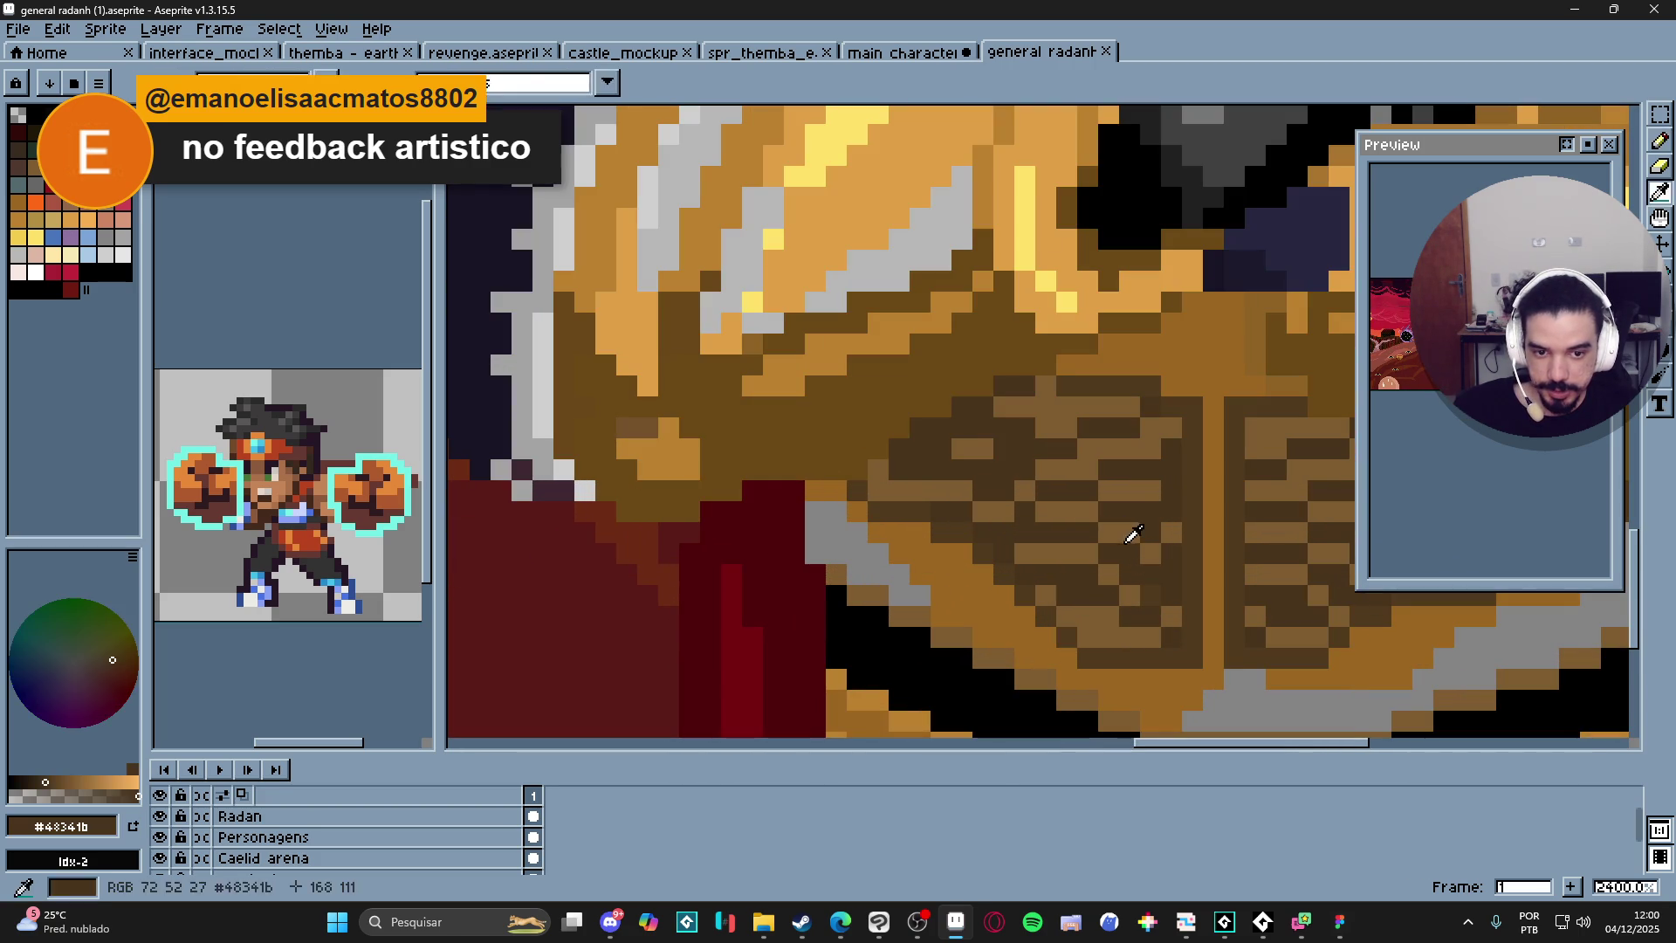
{"action": "scroll", "coordinate": [1079, 535], "scroll_direction": "down", "scroll_amount": 1}
{"action": "scroll", "coordinate": [1078, 536], "scroll_direction": "down", "scroll_amount": 1}
{"action": "scroll", "coordinate": [1057, 524], "scroll_direction": "down", "scroll_amount": 1}
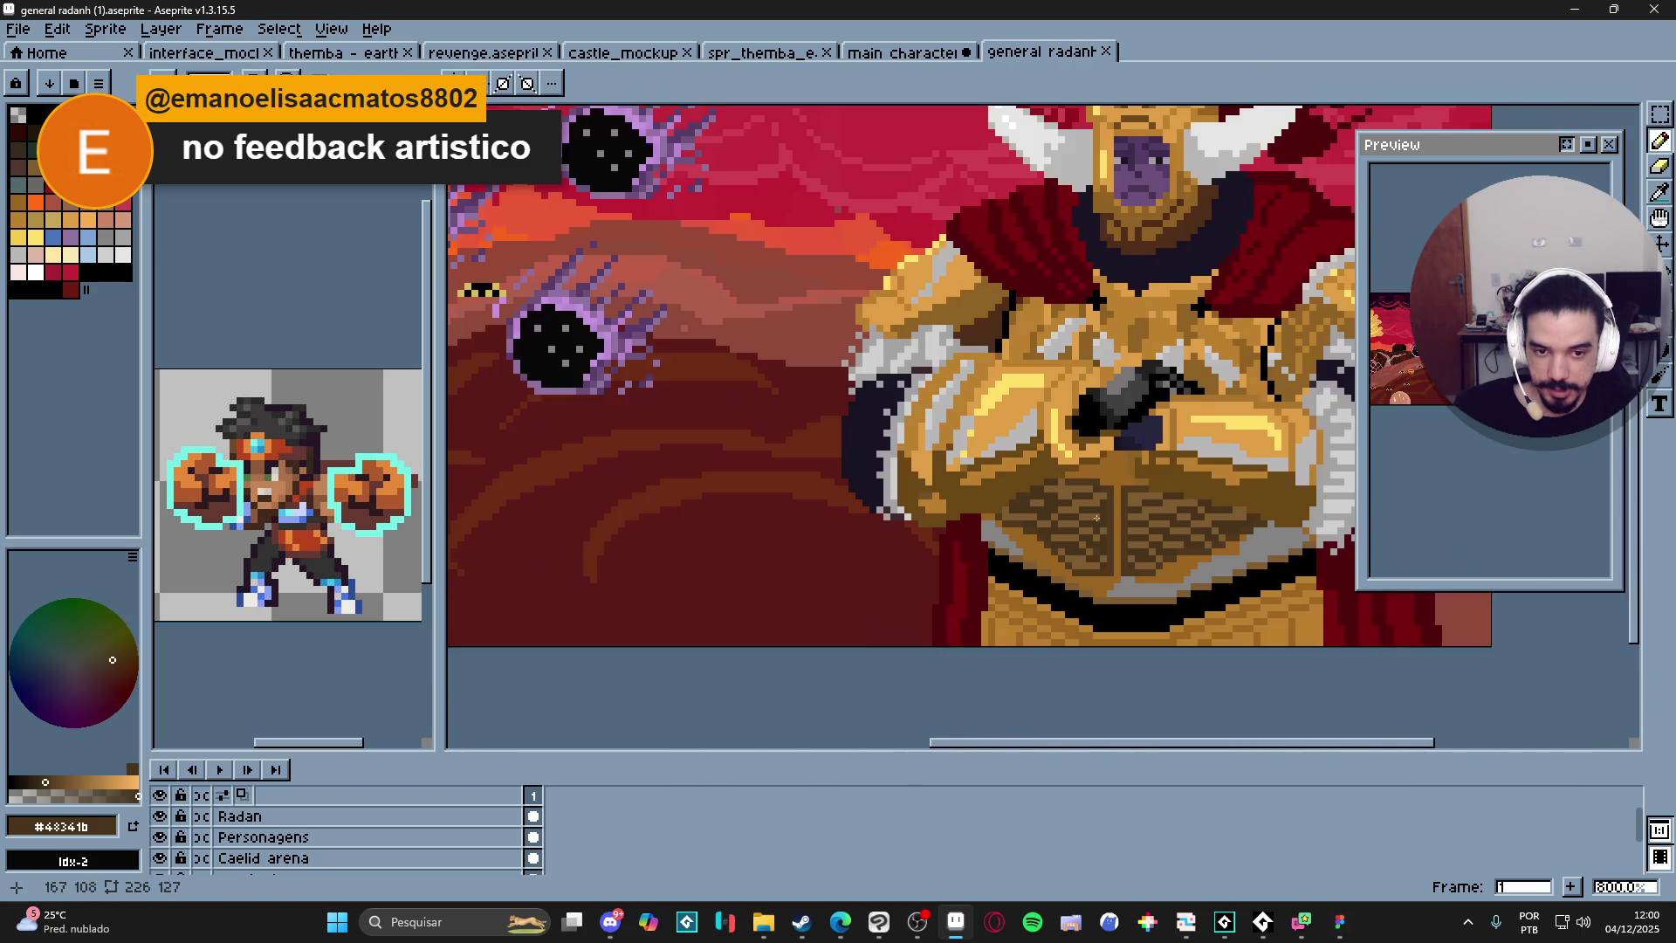
{"action": "scroll", "coordinate": [929, 538], "scroll_direction": "down", "scroll_amount": 1}
{"action": "scroll", "coordinate": [969, 528], "scroll_direction": "down", "scroll_amount": 1}
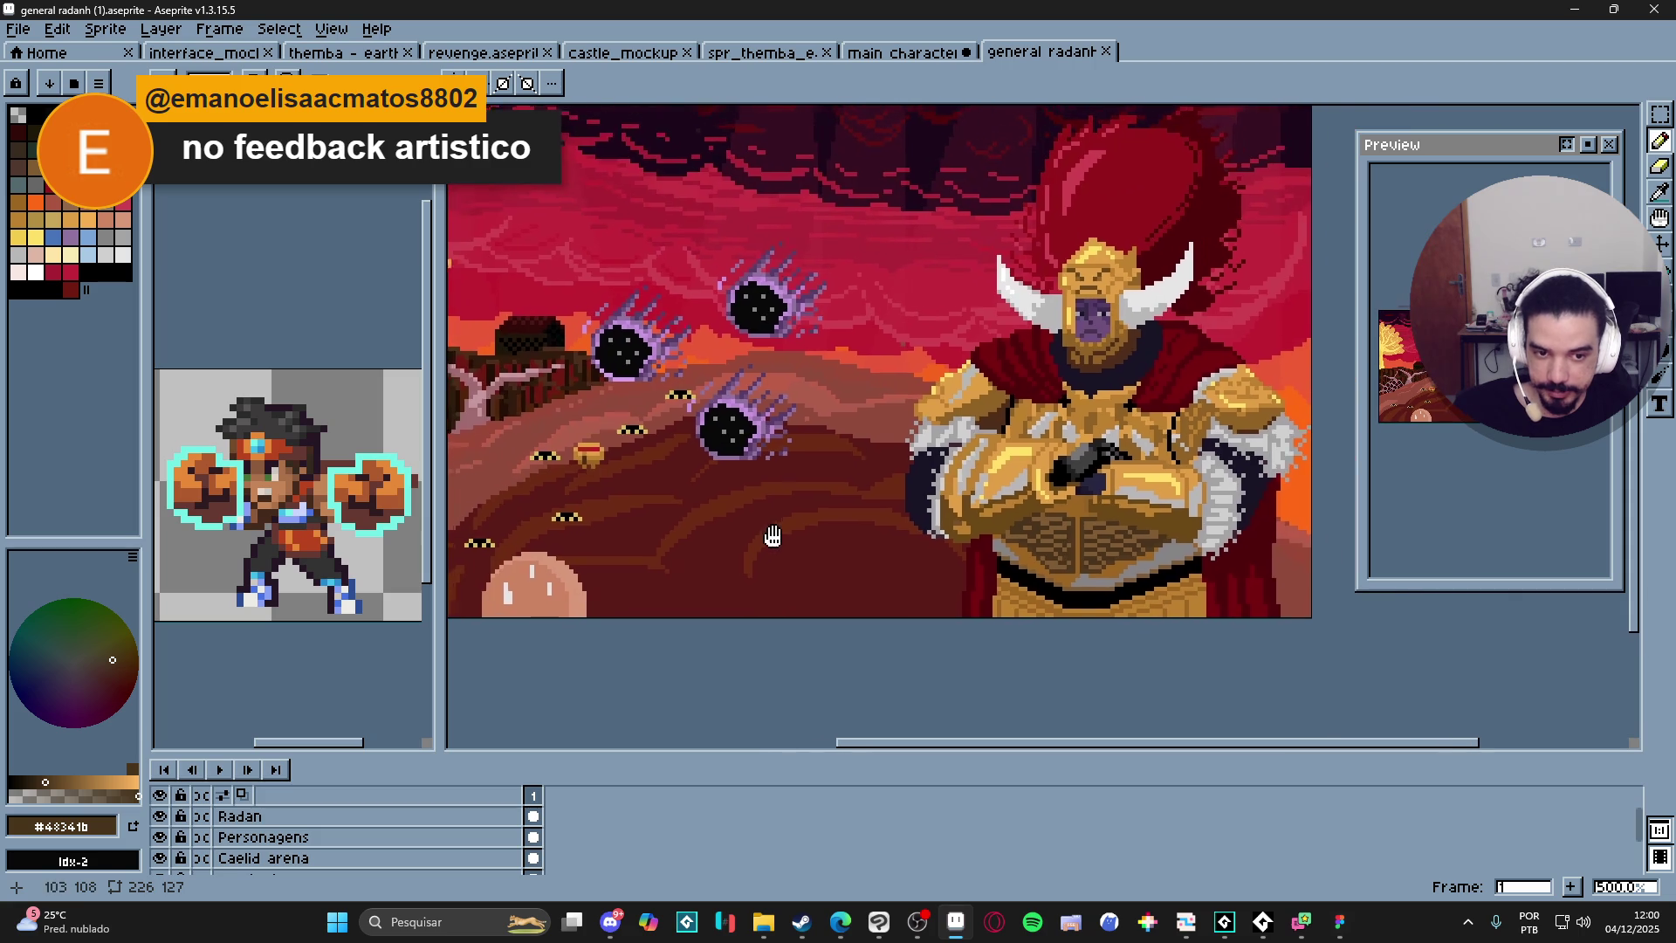
{"action": "scroll", "coordinate": [905, 459], "scroll_direction": "up", "scroll_amount": 4}
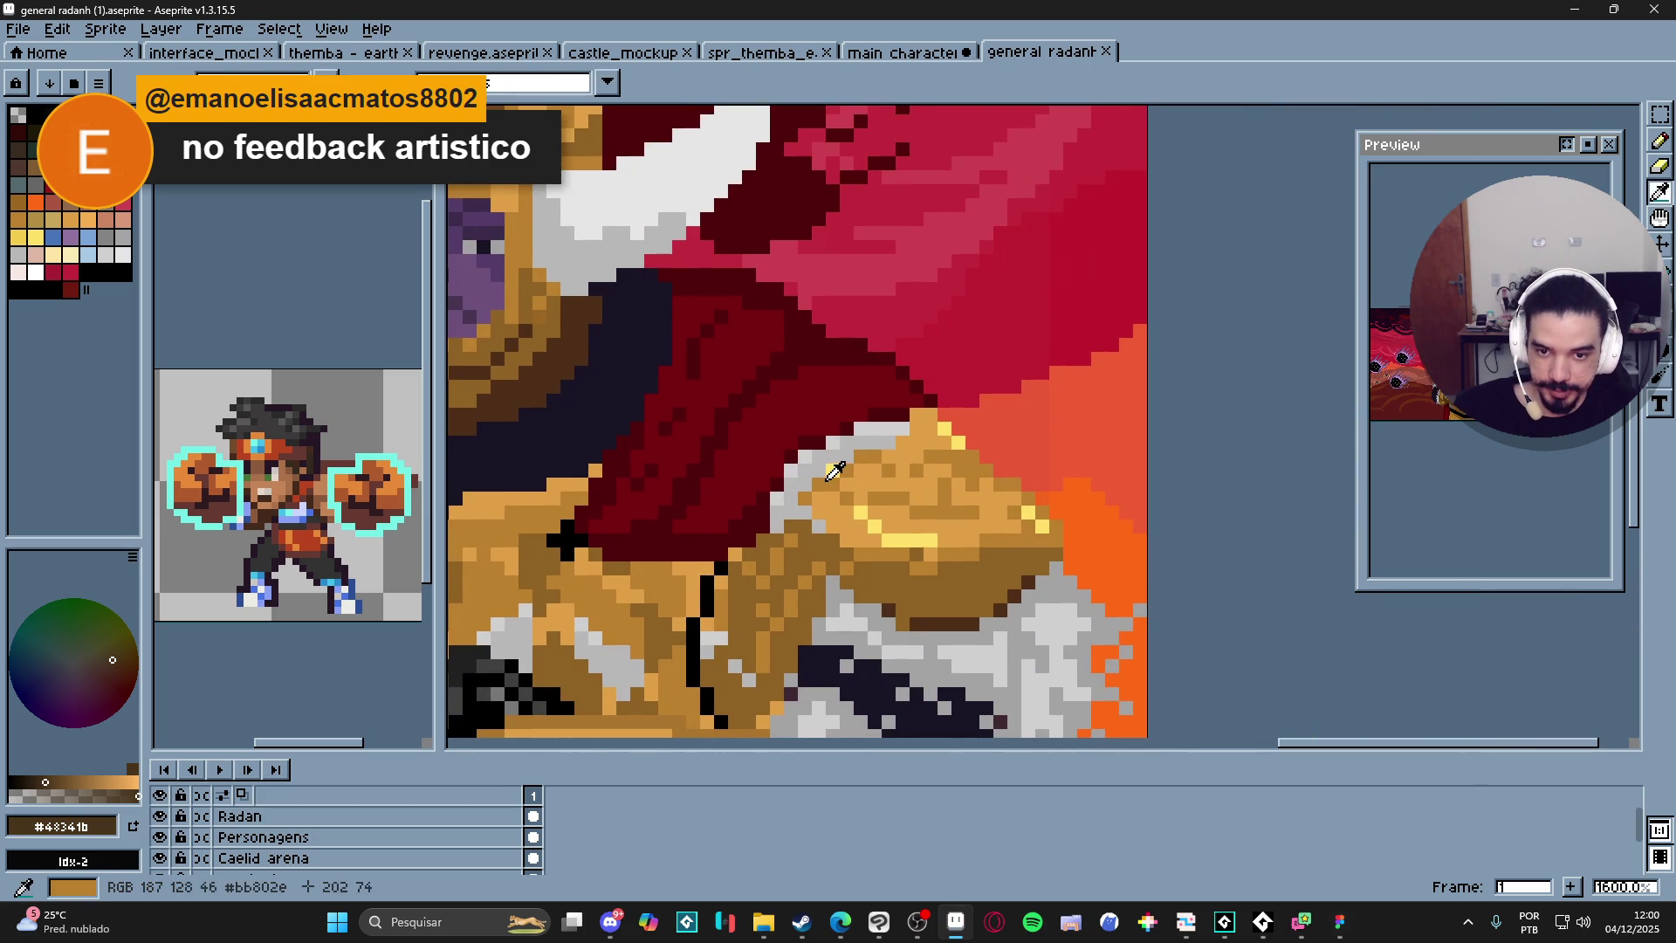
{"action": "left_click", "coordinate": [833, 471], "text": "alt"}
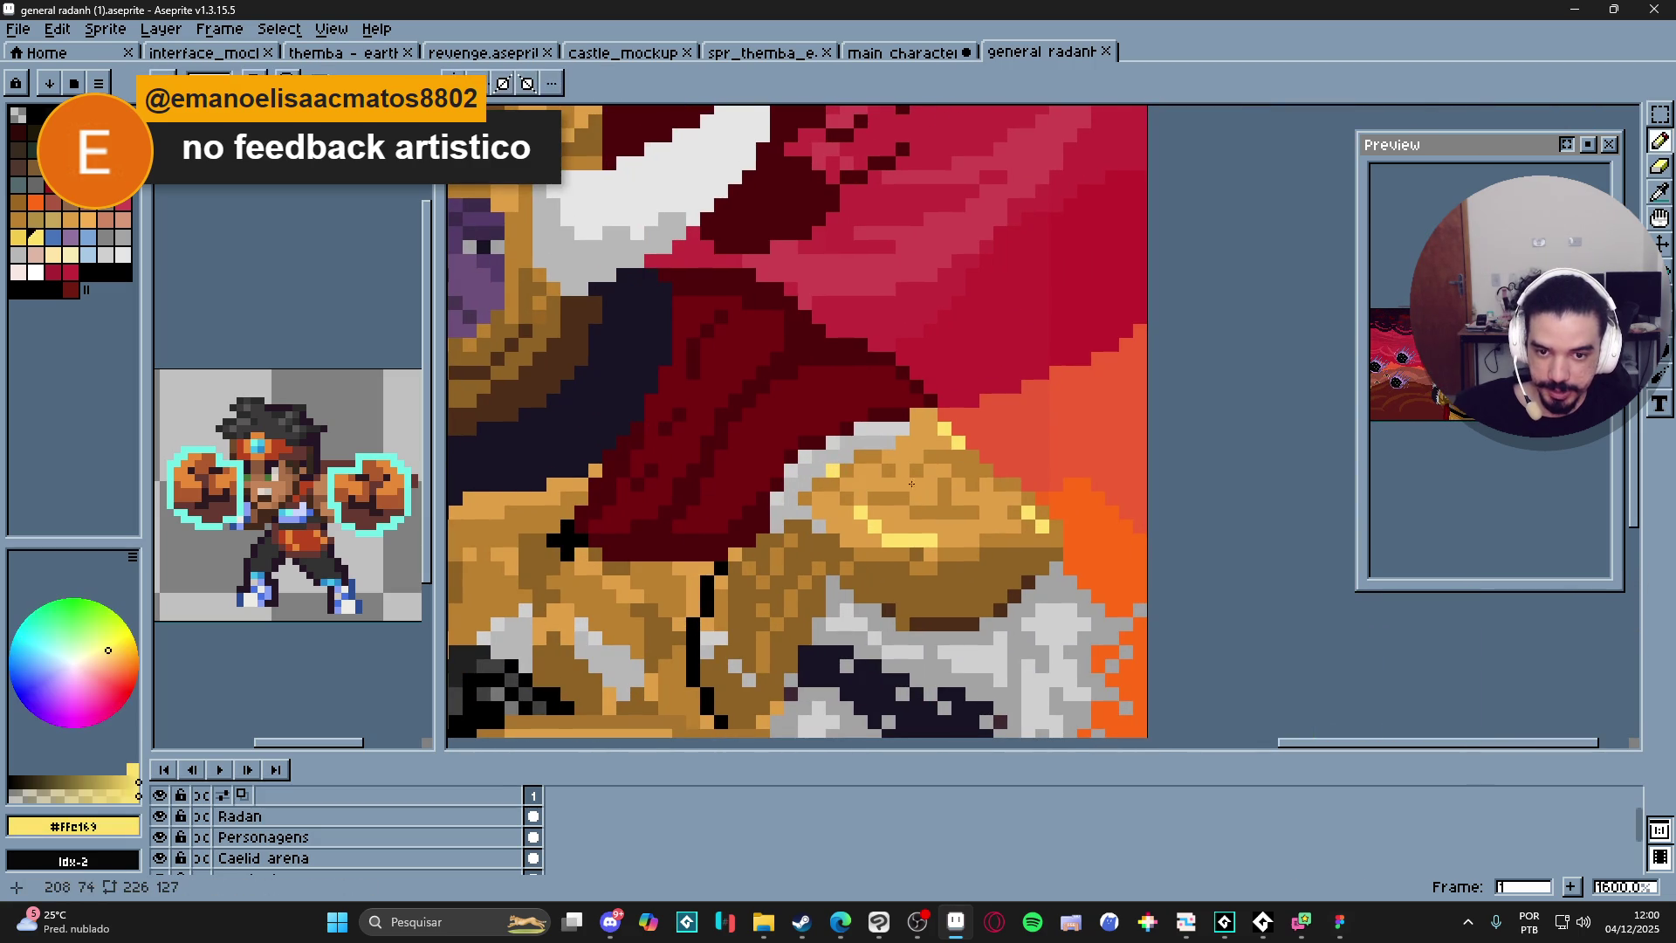
Compare ground shades #9a4938 and #914b3c beside the tree, settling on #914b3c.
{"action": "scroll", "coordinate": [840, 472], "scroll_direction": "down", "scroll_amount": 4}
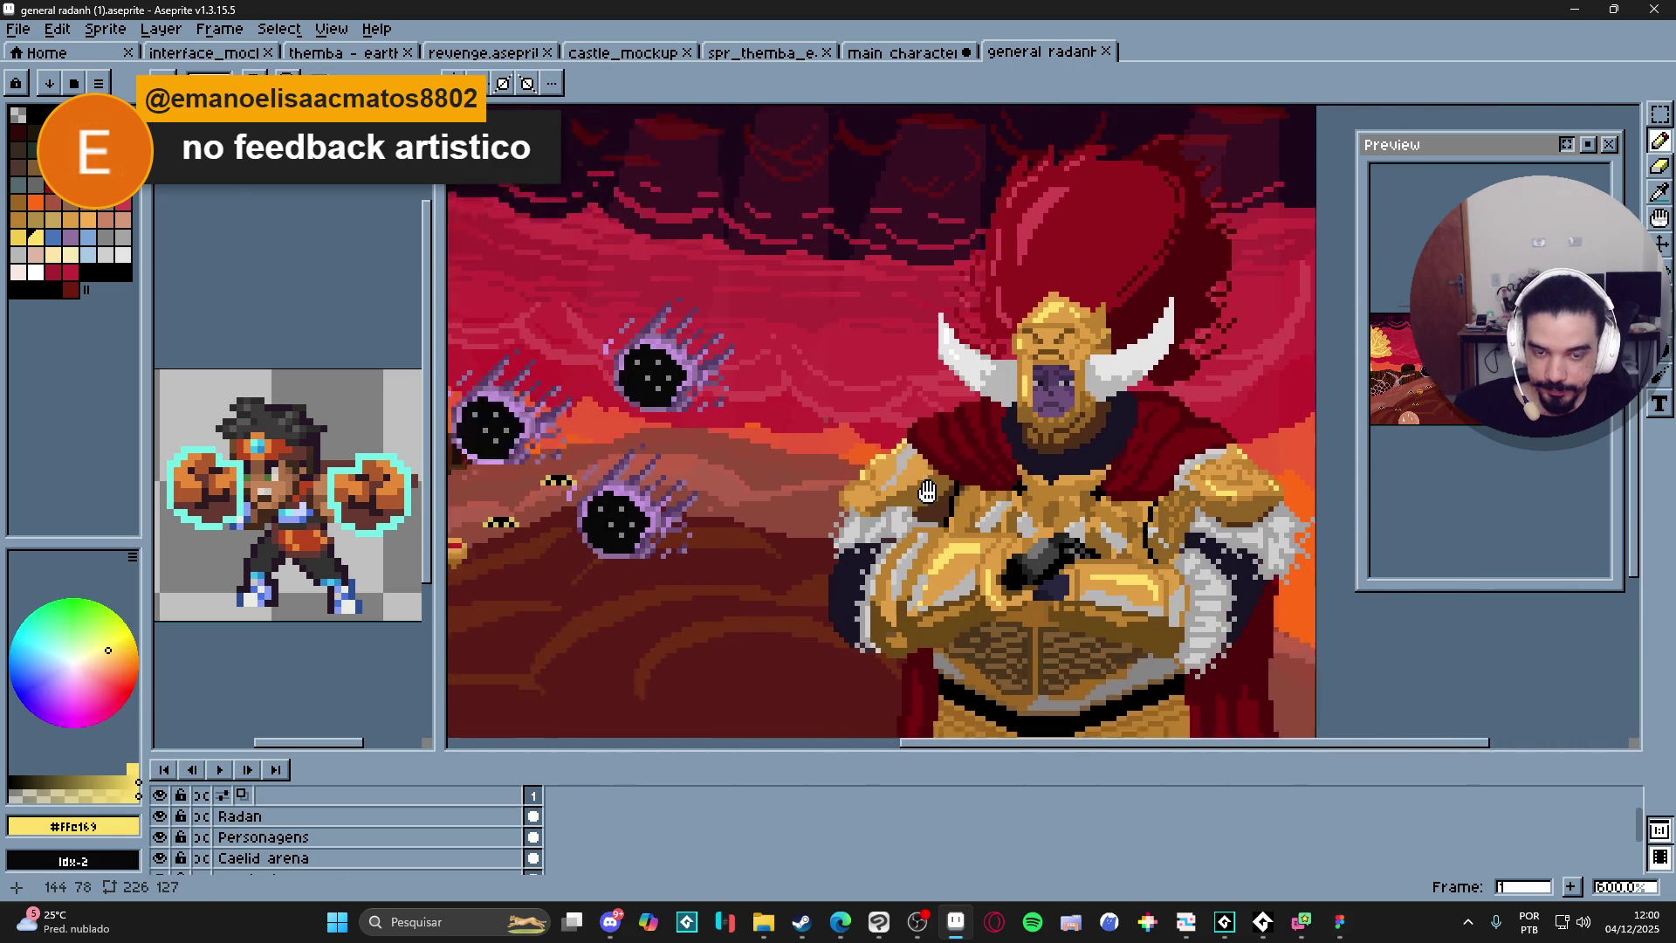
{"action": "scroll", "coordinate": [909, 448], "scroll_direction": "down", "scroll_amount": 1}
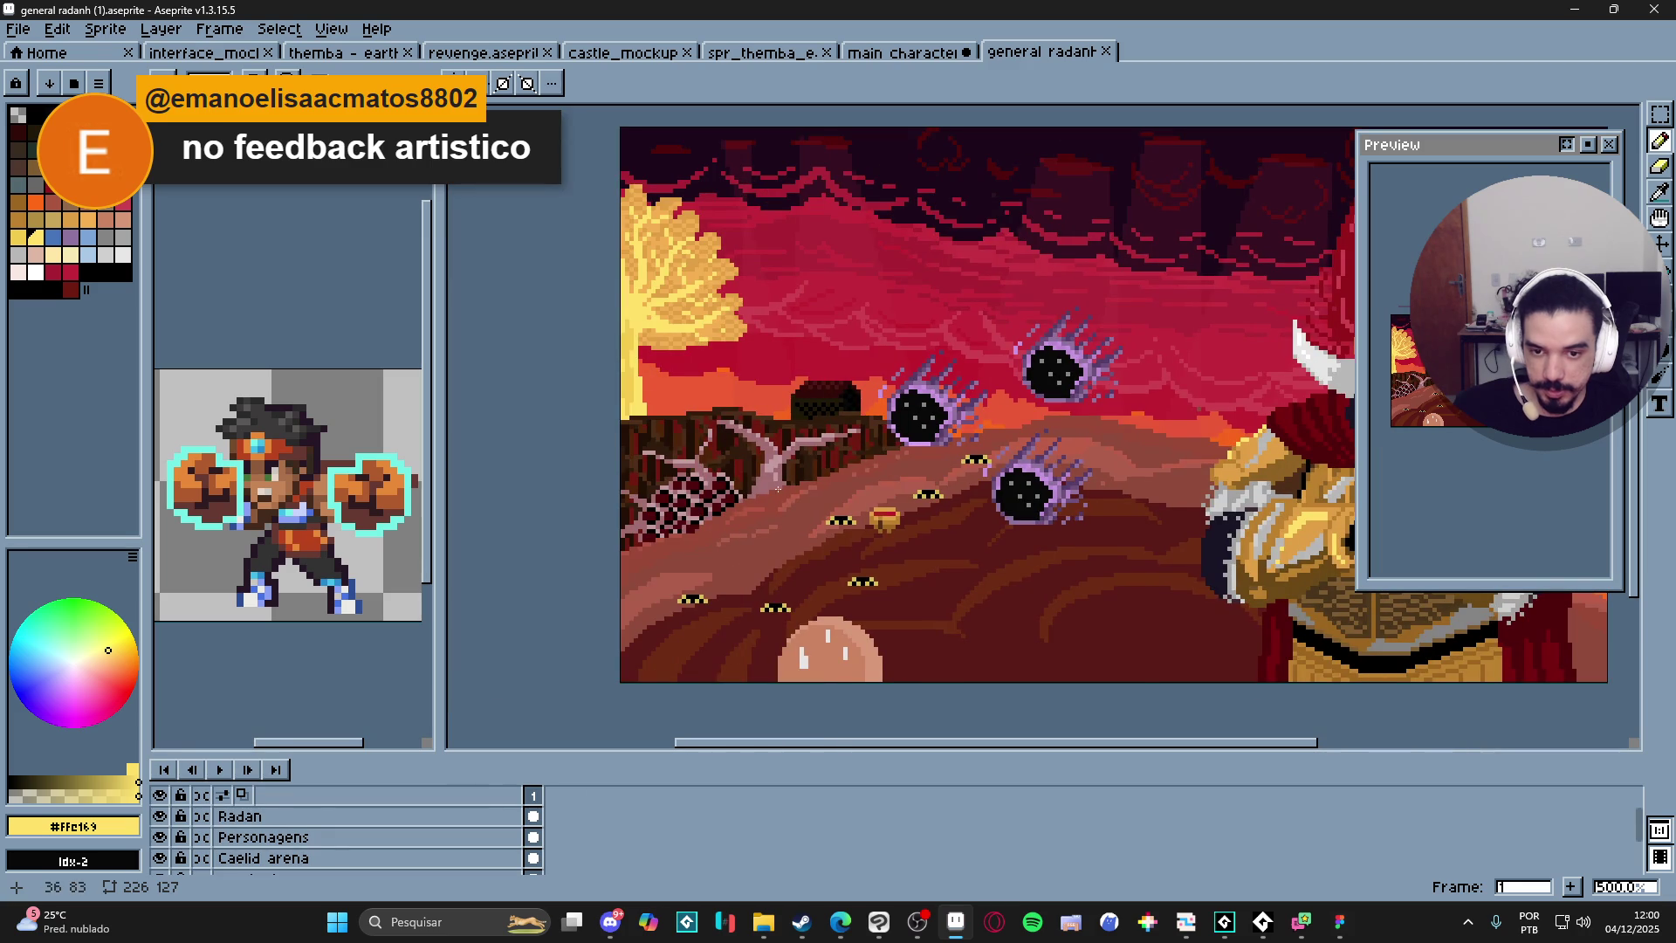
{"action": "scroll", "coordinate": [728, 444], "scroll_direction": "up", "scroll_amount": 8}
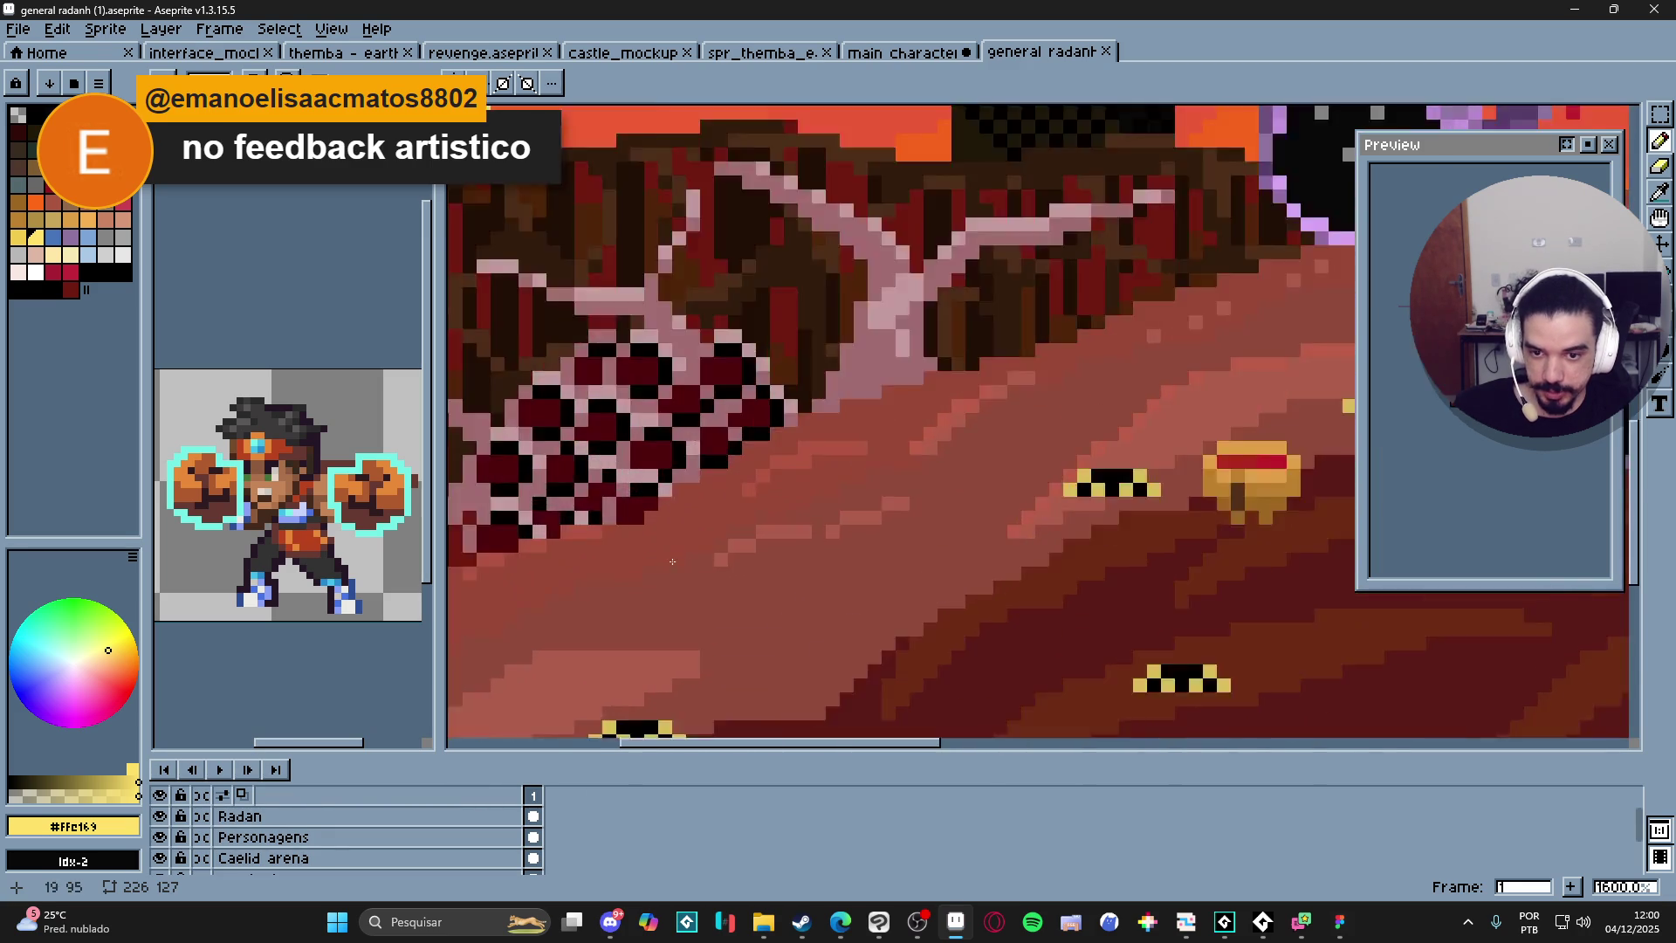
{"action": "left_click", "coordinate": [635, 547]}
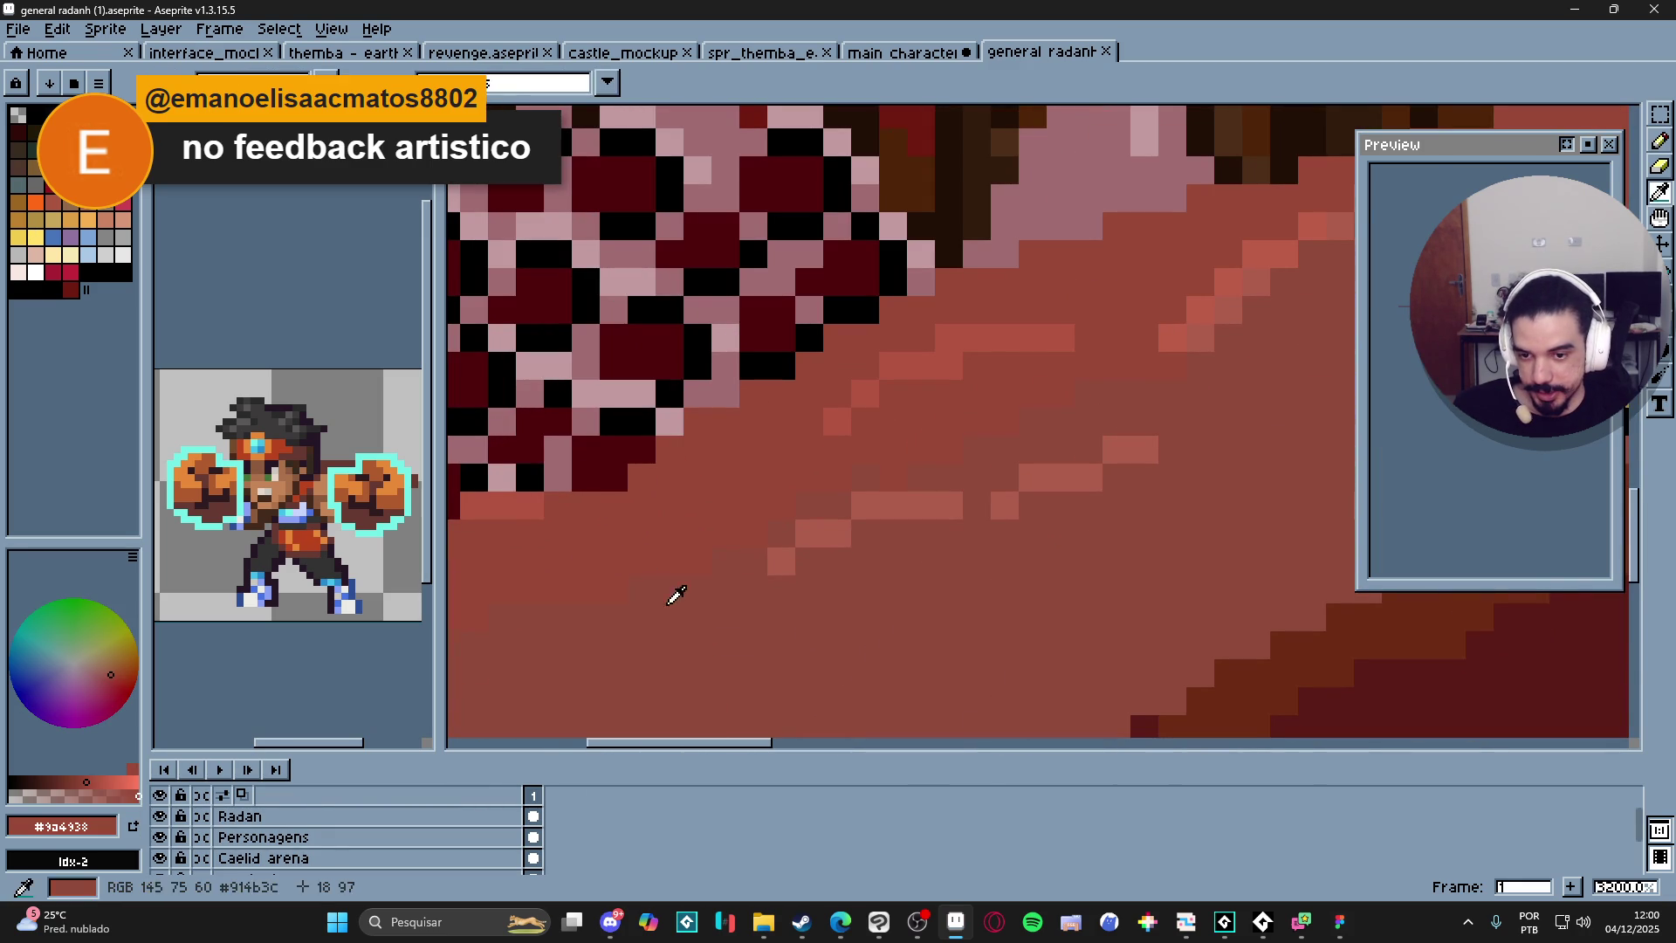
{"action": "left_click", "coordinate": [690, 611]}
{"action": "left_click", "coordinate": [595, 553]}
{"action": "left_click", "coordinate": [670, 605]}
{"action": "left_click", "coordinate": [584, 561]}
{"action": "left_click", "coordinate": [628, 613]}
{"action": "key", "text": "b"}
{"action": "scroll", "coordinate": [668, 630], "scroll_direction": "down", "scroll_amount": 6}
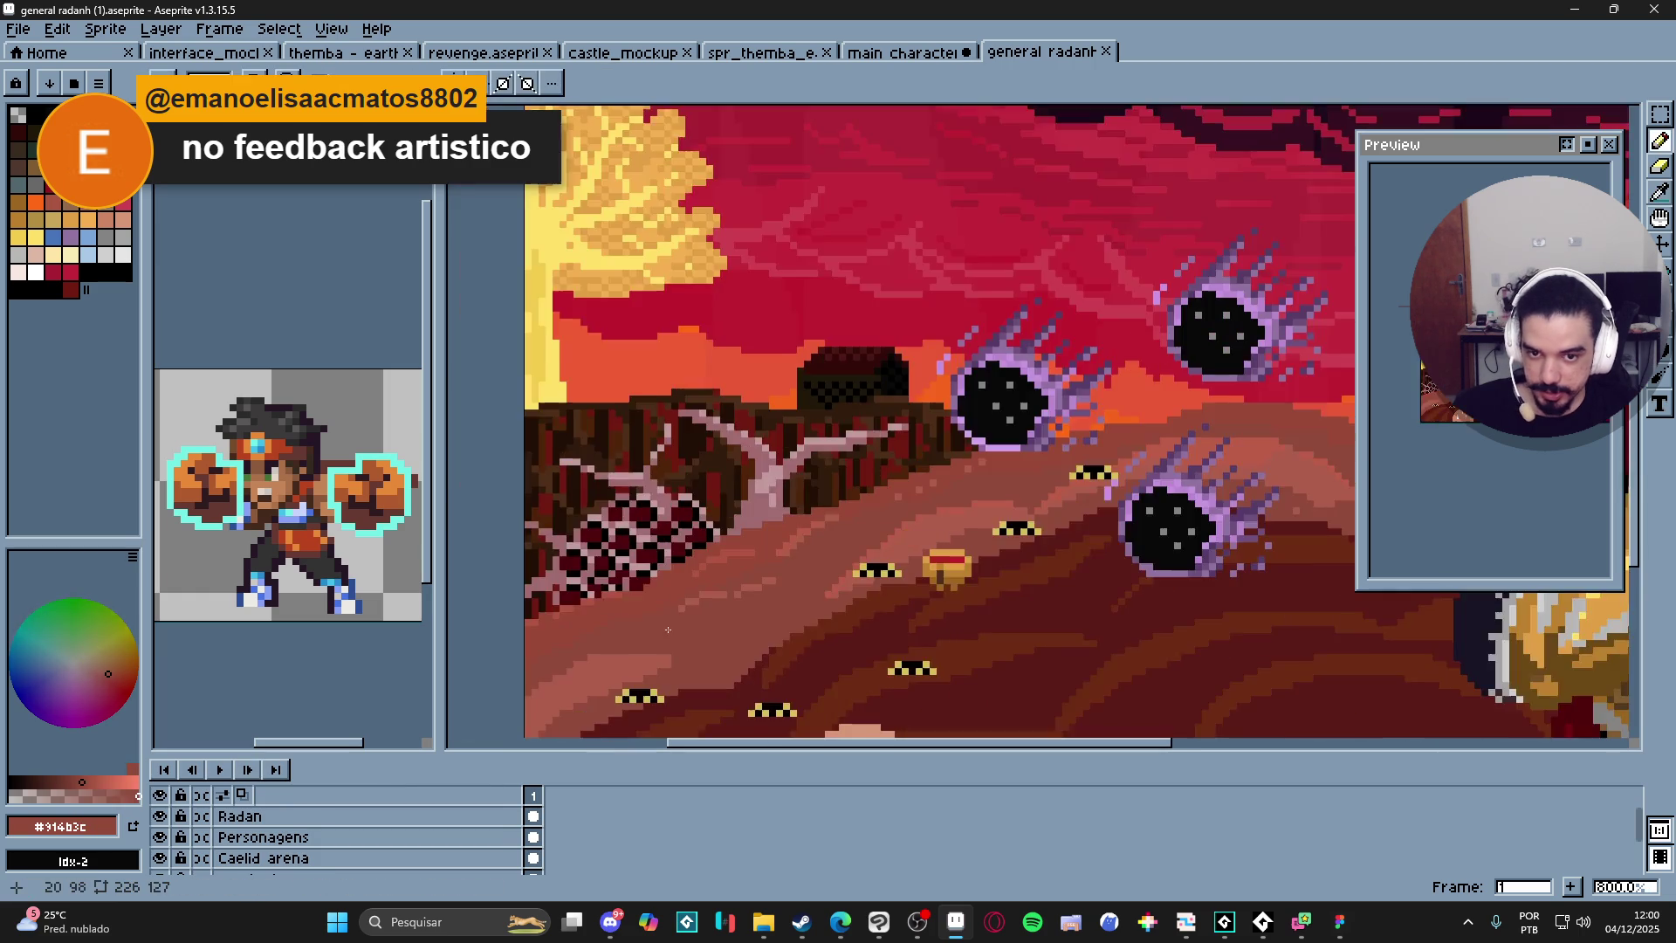
{"action": "scroll", "coordinate": [668, 629], "scroll_direction": "up", "scroll_amount": 2}
Pan the scene up and left, returning from Paint Bucket to the Pencil.
{"action": "key", "text": "g"}
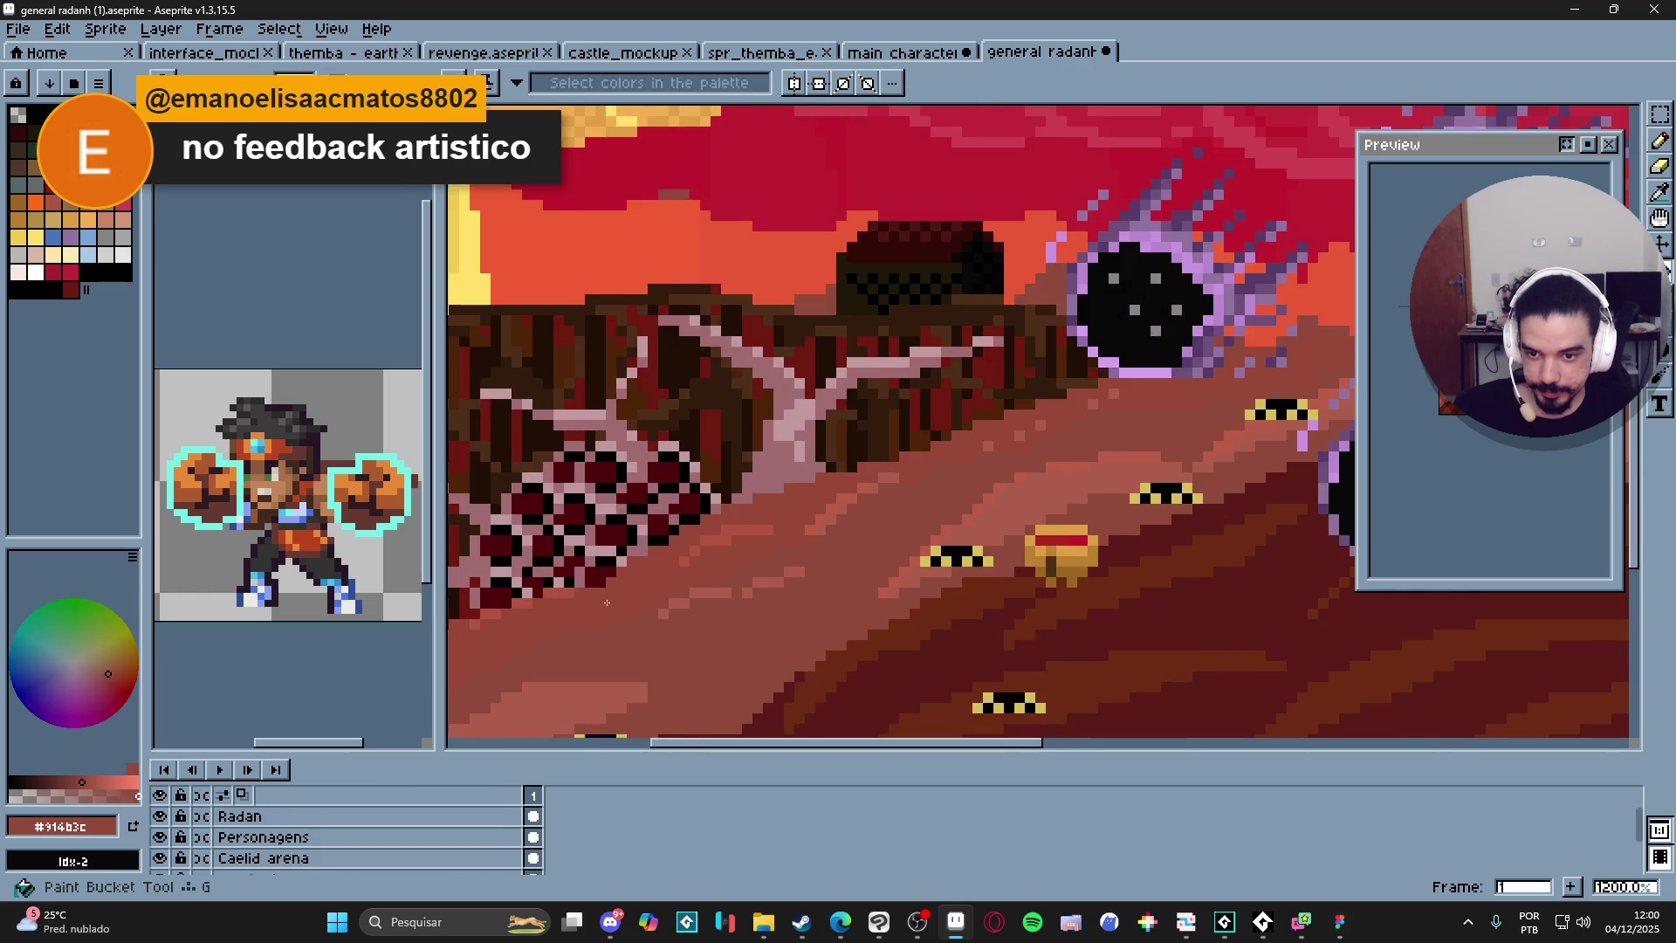
{"action": "scroll", "coordinate": [601, 601], "scroll_direction": "down", "scroll_amount": 4}
{"action": "mouse_move", "coordinate": [826, 557]}
{"action": "left_mouse_down"}
{"action": "mouse_move", "coordinate": [809, 521]}
{"action": "mouse_move", "coordinate": [727, 515]}
{"action": "left_mouse_up"}
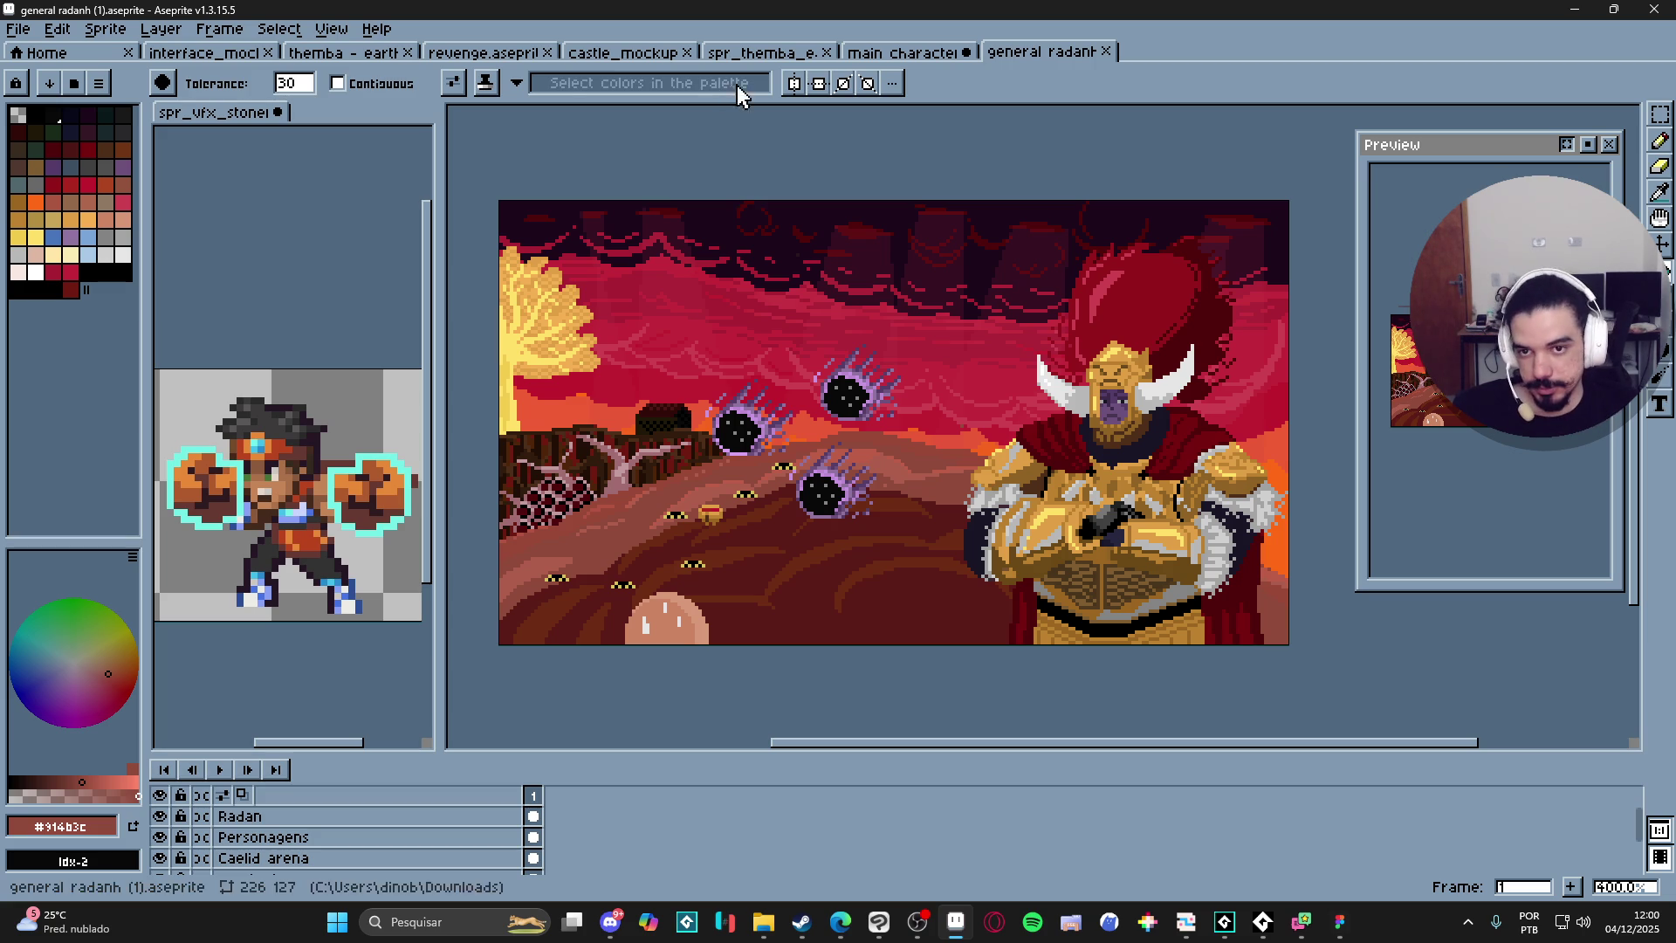
{"action": "key", "text": "b"}
{"action": "scroll", "coordinate": [522, 341], "scroll_direction": "up", "scroll_amount": 10}
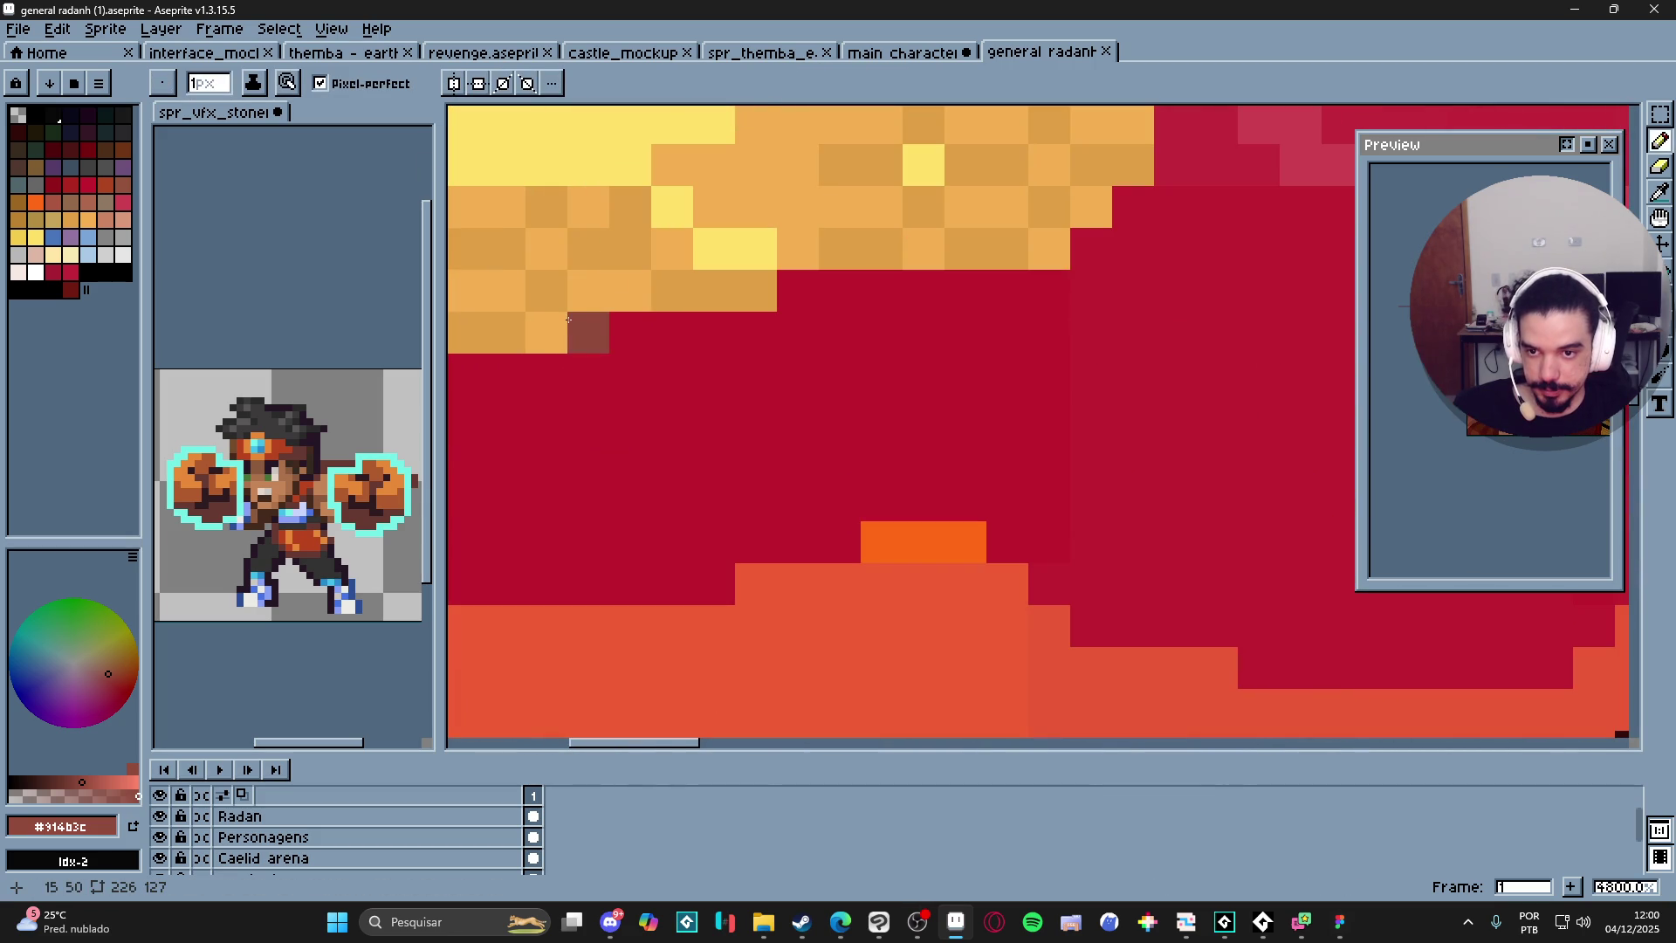
{"action": "scroll", "coordinate": [611, 371], "scroll_direction": "down", "scroll_amount": 6}
{"action": "scroll", "coordinate": [655, 443], "scroll_direction": "up", "scroll_amount": 4}
{"action": "scroll", "coordinate": [655, 444], "scroll_direction": "down", "scroll_amount": 5}
{"action": "scroll", "coordinate": [1013, 567], "scroll_direction": "up", "scroll_amount": 4}
{"action": "scroll", "coordinate": [1077, 417], "scroll_direction": "down", "scroll_amount": 2}
{"action": "scroll", "coordinate": [1077, 417], "scroll_direction": "down", "scroll_amount": 3}
{"action": "scroll", "coordinate": [993, 545], "scroll_direction": "up", "scroll_amount": 10}
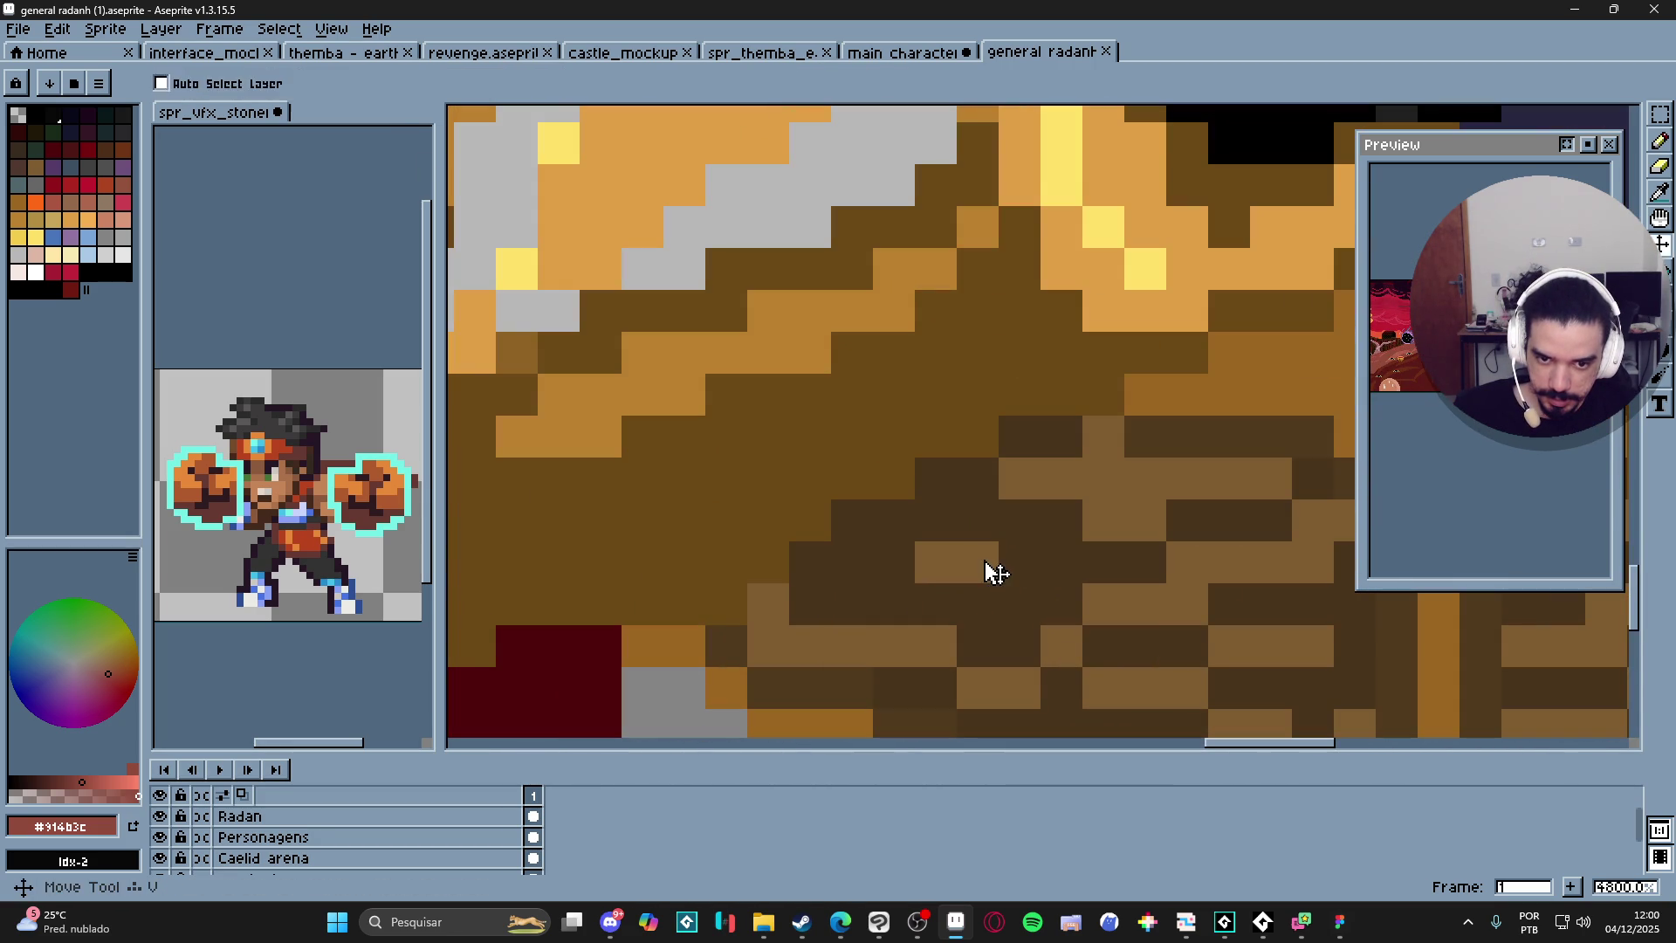
Sample the armour brown and undo a stray reddish pixel.
{"action": "left_click", "coordinate": [993, 548]}
{"action": "key", "text": "ctrl+z"}
{"action": "left_click", "coordinate": [994, 552], "text": "alt"}
{"action": "scroll", "coordinate": [994, 555], "scroll_direction": "down", "scroll_amount": 9}
{"action": "scroll", "coordinate": [994, 555], "scroll_direction": "up", "scroll_amount": 5}
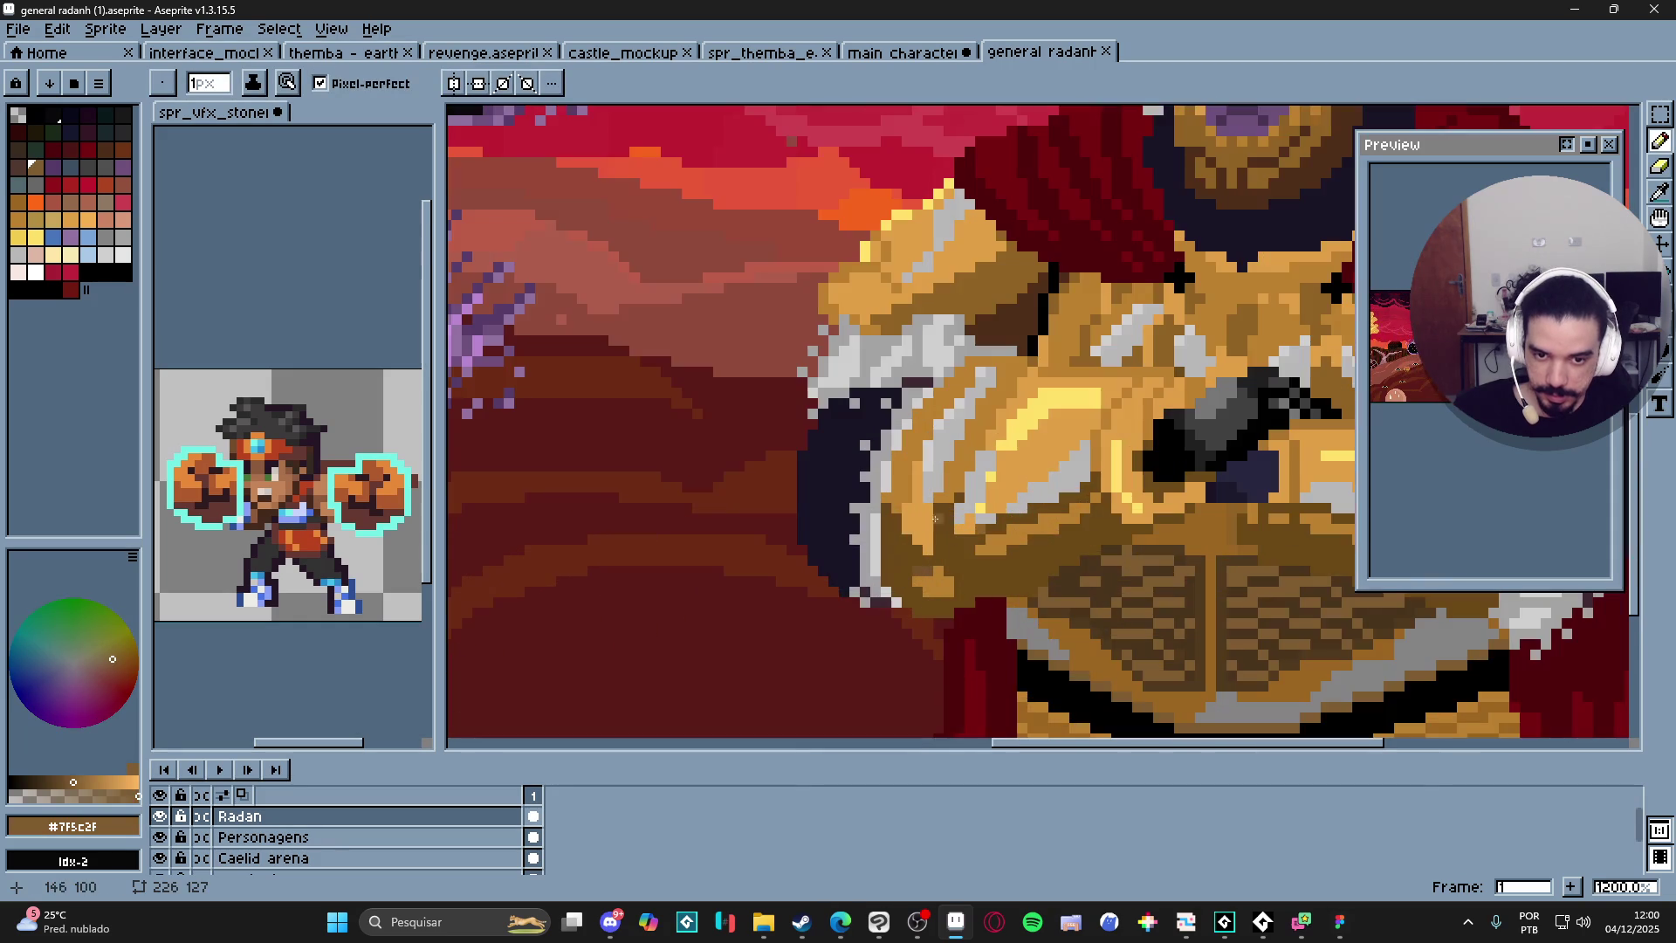
{"action": "scroll", "coordinate": [930, 541], "scroll_direction": "down", "scroll_amount": 6}
{"action": "scroll", "coordinate": [669, 408], "scroll_direction": "up", "scroll_amount": 4}
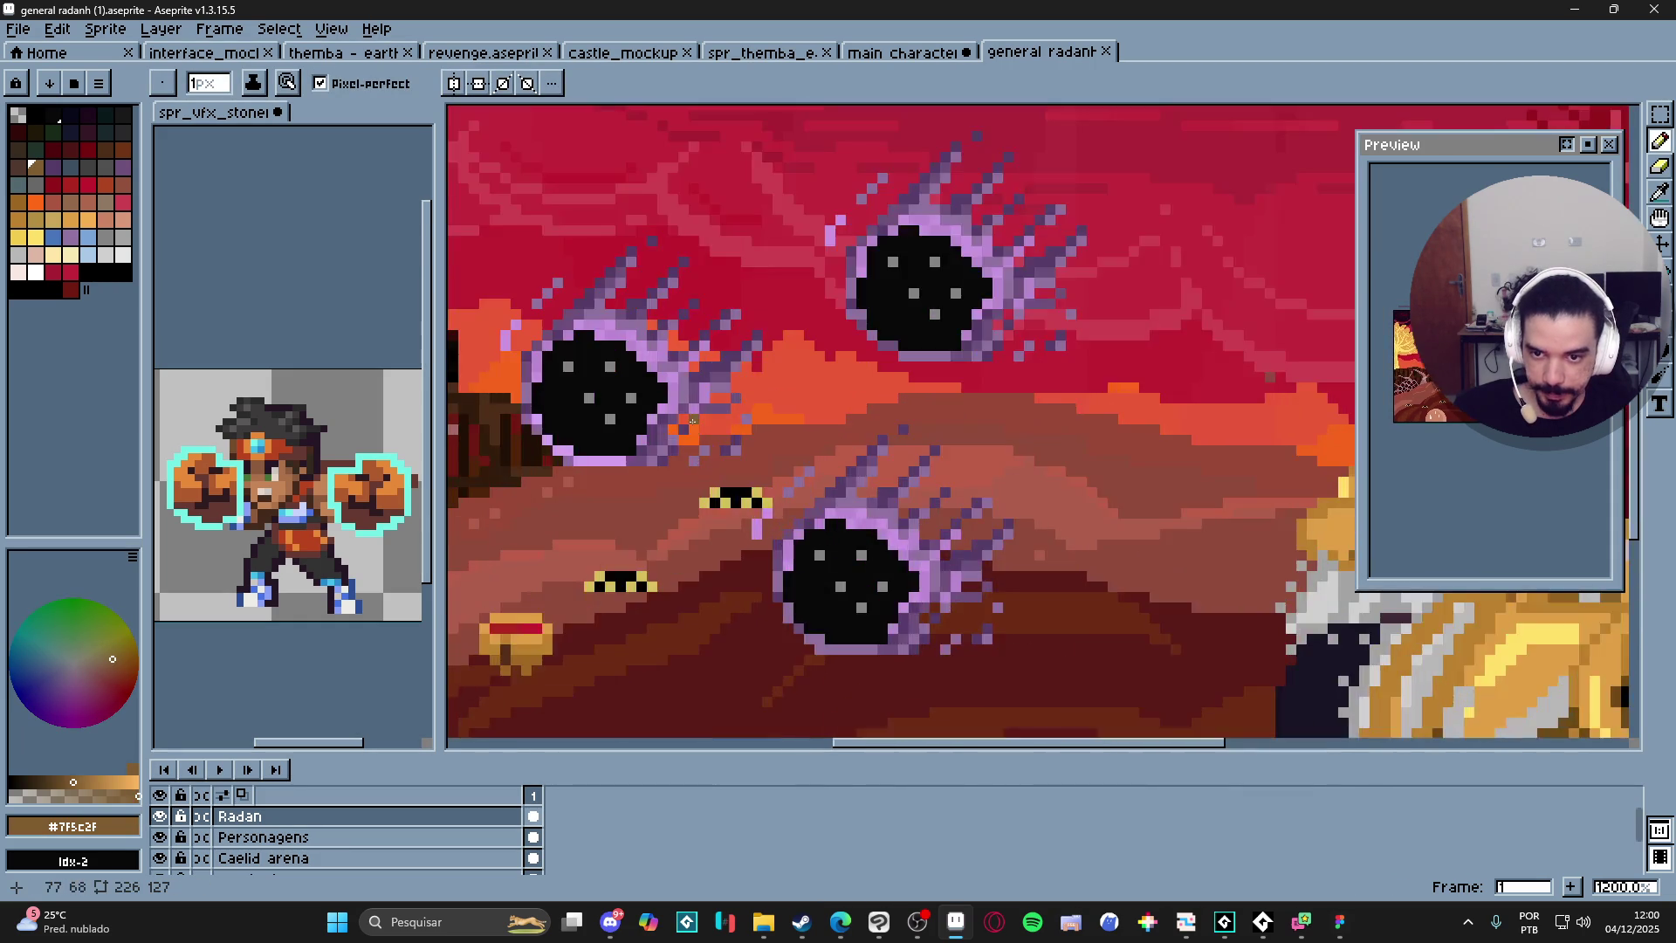
{"action": "scroll", "coordinate": [670, 408], "scroll_direction": "up", "scroll_amount": 4}
Paint a lilac block and a grey-purple #90729f block beside the meteor trail.
{"action": "left_click", "coordinate": [690, 375], "text": "alt"}
{"action": "mouse_move", "coordinate": [690, 376]}
{"action": "left_mouse_down"}
{"action": "mouse_move", "coordinate": [852, 498]}
{"action": "mouse_move", "coordinate": [917, 370]}
{"action": "mouse_move", "coordinate": [922, 412]}
{"action": "left_mouse_up"}
{"action": "left_click_drag", "start_coordinate": [1040, 552], "coordinate": [1068, 524]}
{"action": "key", "text": "alt"}
{"action": "left_click", "coordinate": [752, 472], "text": "alt"}
{"action": "left_click", "coordinate": [1142, 580]}
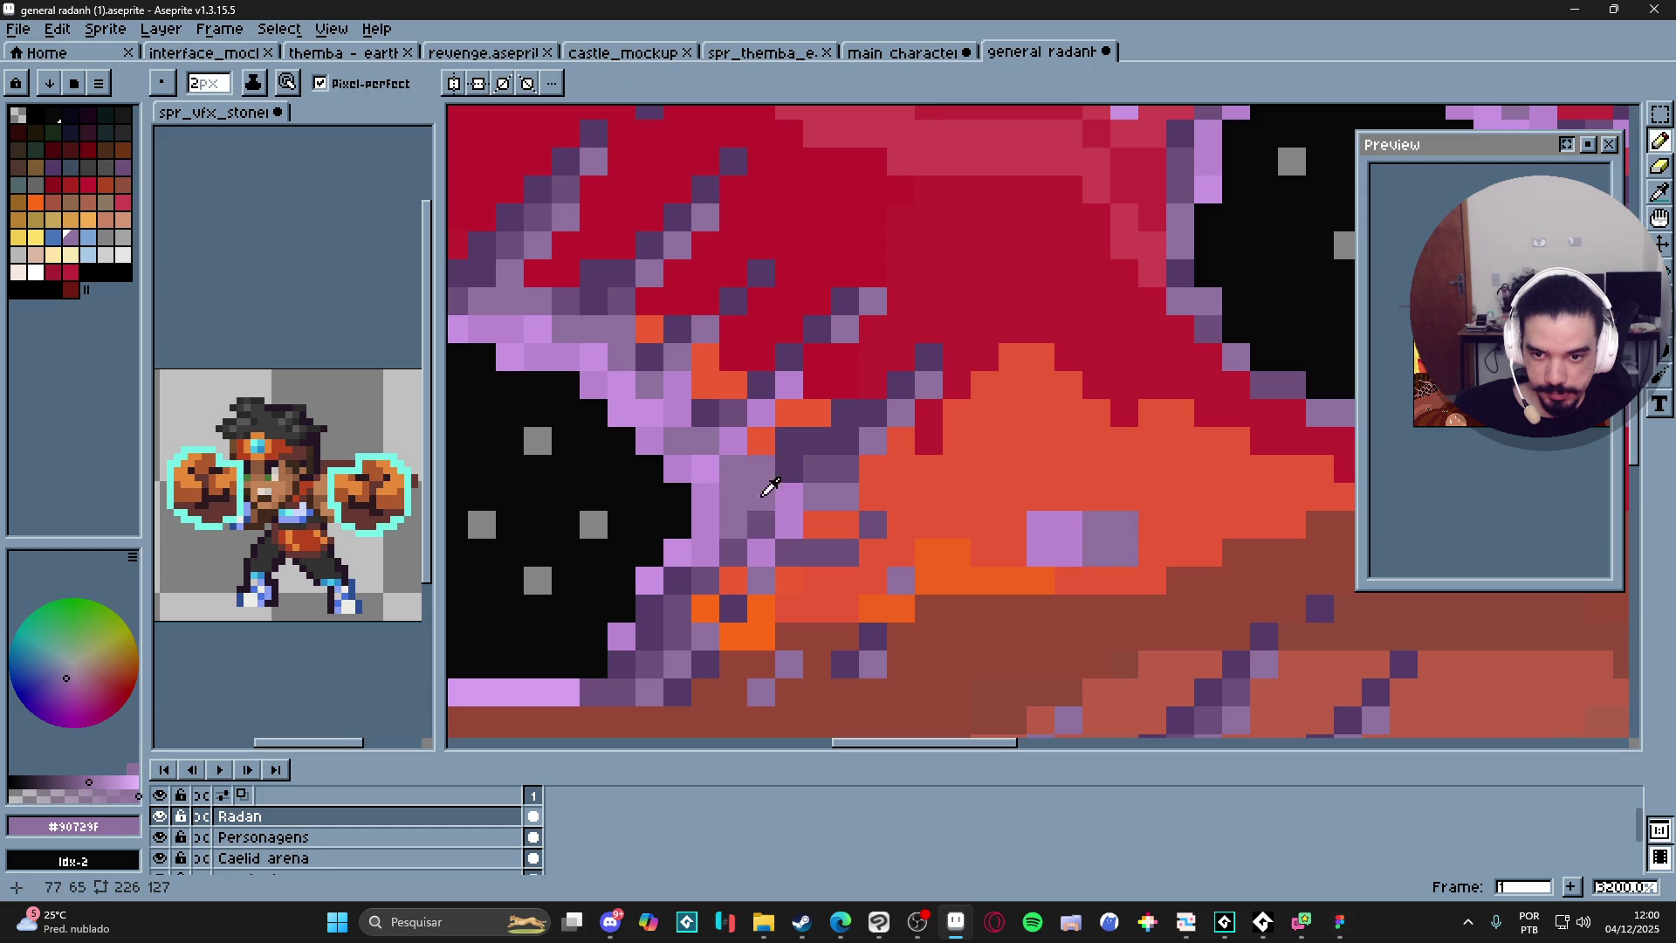
Add another grey-purple block and a dark purple block, then sample medium purple #6d517b.
{"action": "left_click", "coordinate": [752, 458], "text": "alt"}
{"action": "left_click", "coordinate": [749, 461], "text": "alt"}
{"action": "left_click", "coordinate": [1061, 498]}
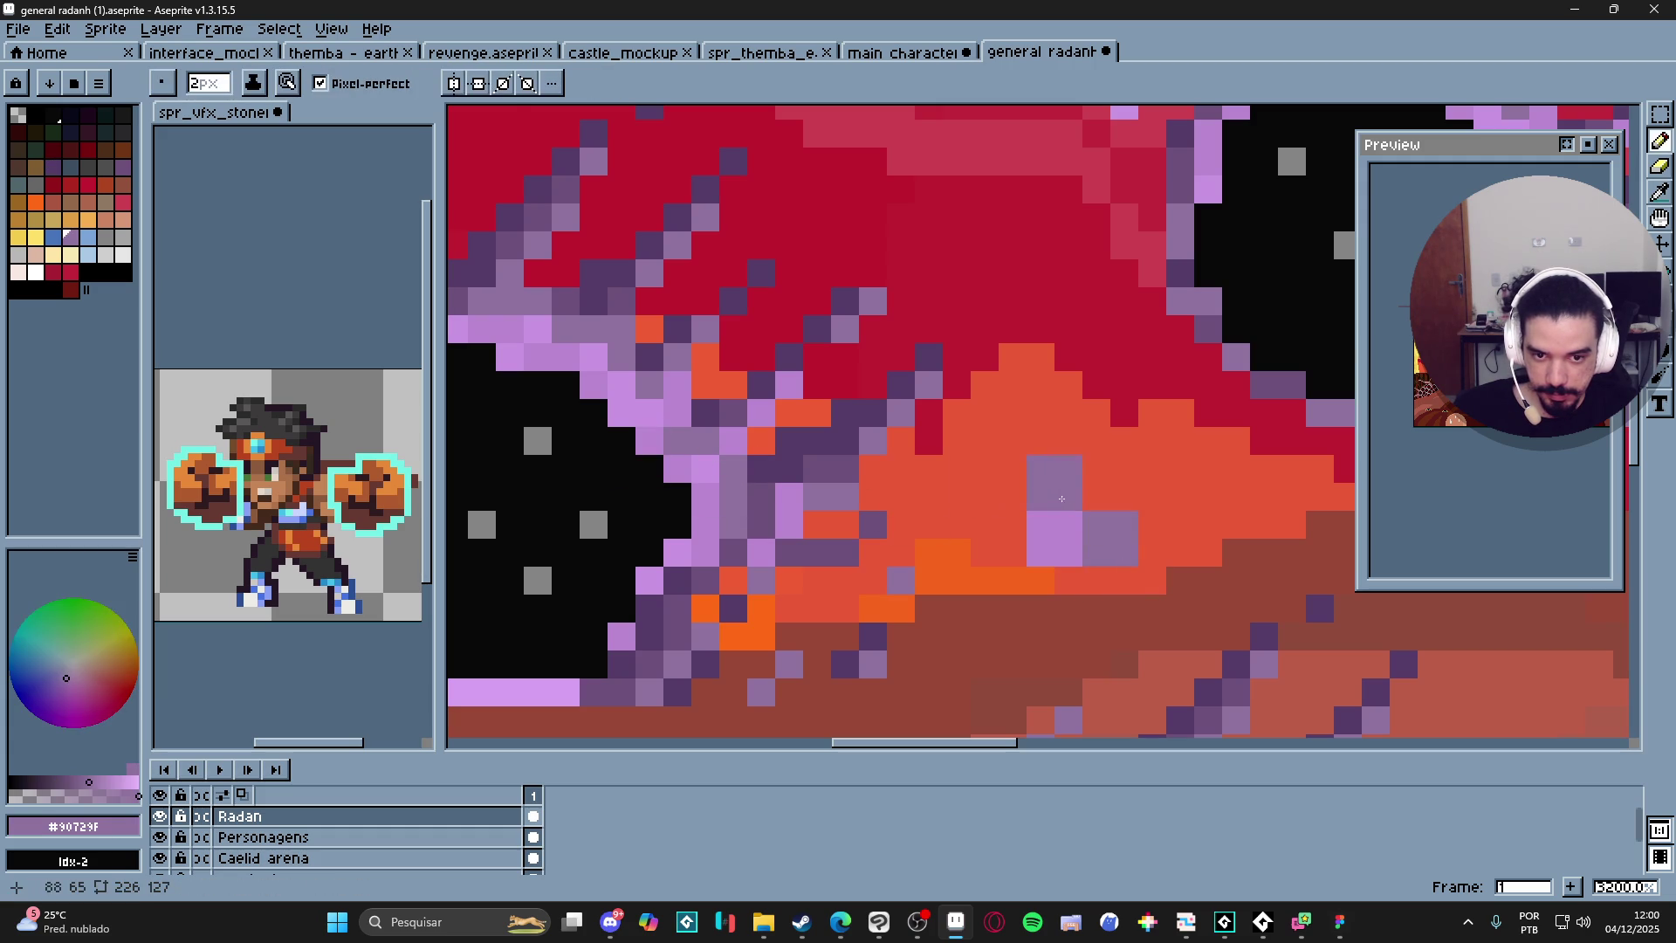
{"action": "left_click", "coordinate": [744, 432], "text": "alt"}
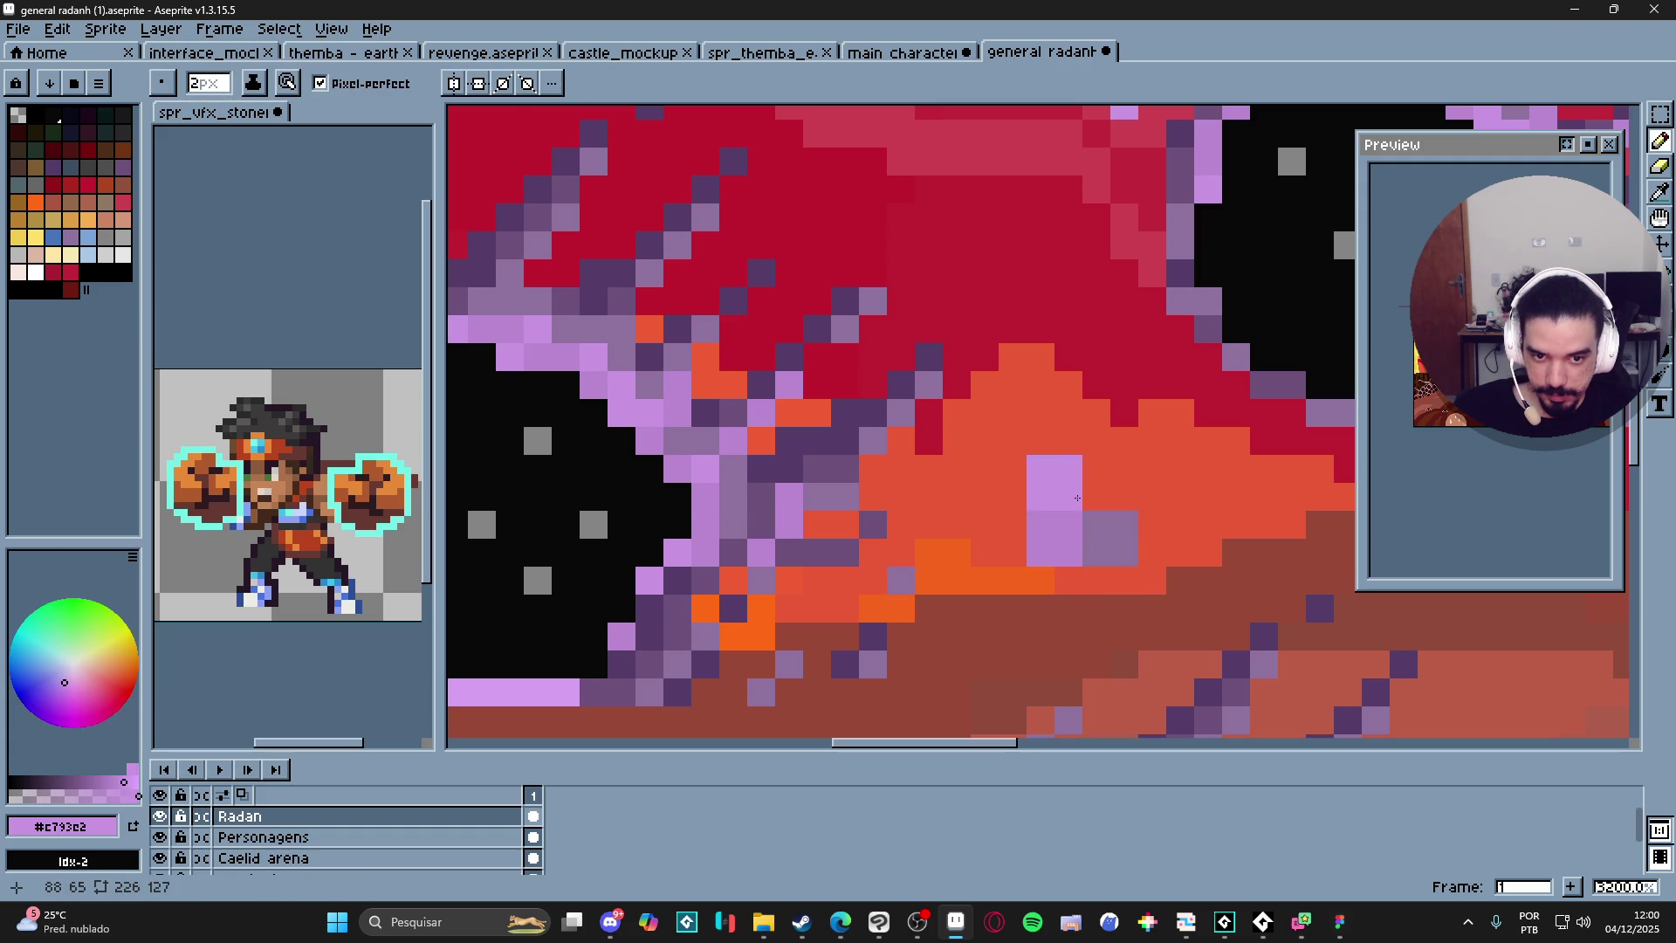
{"action": "left_click", "coordinate": [815, 436], "text": "alt"}
{"action": "left_click", "coordinate": [1118, 486]}
{"action": "left_click", "coordinate": [890, 465], "text": "alt"}
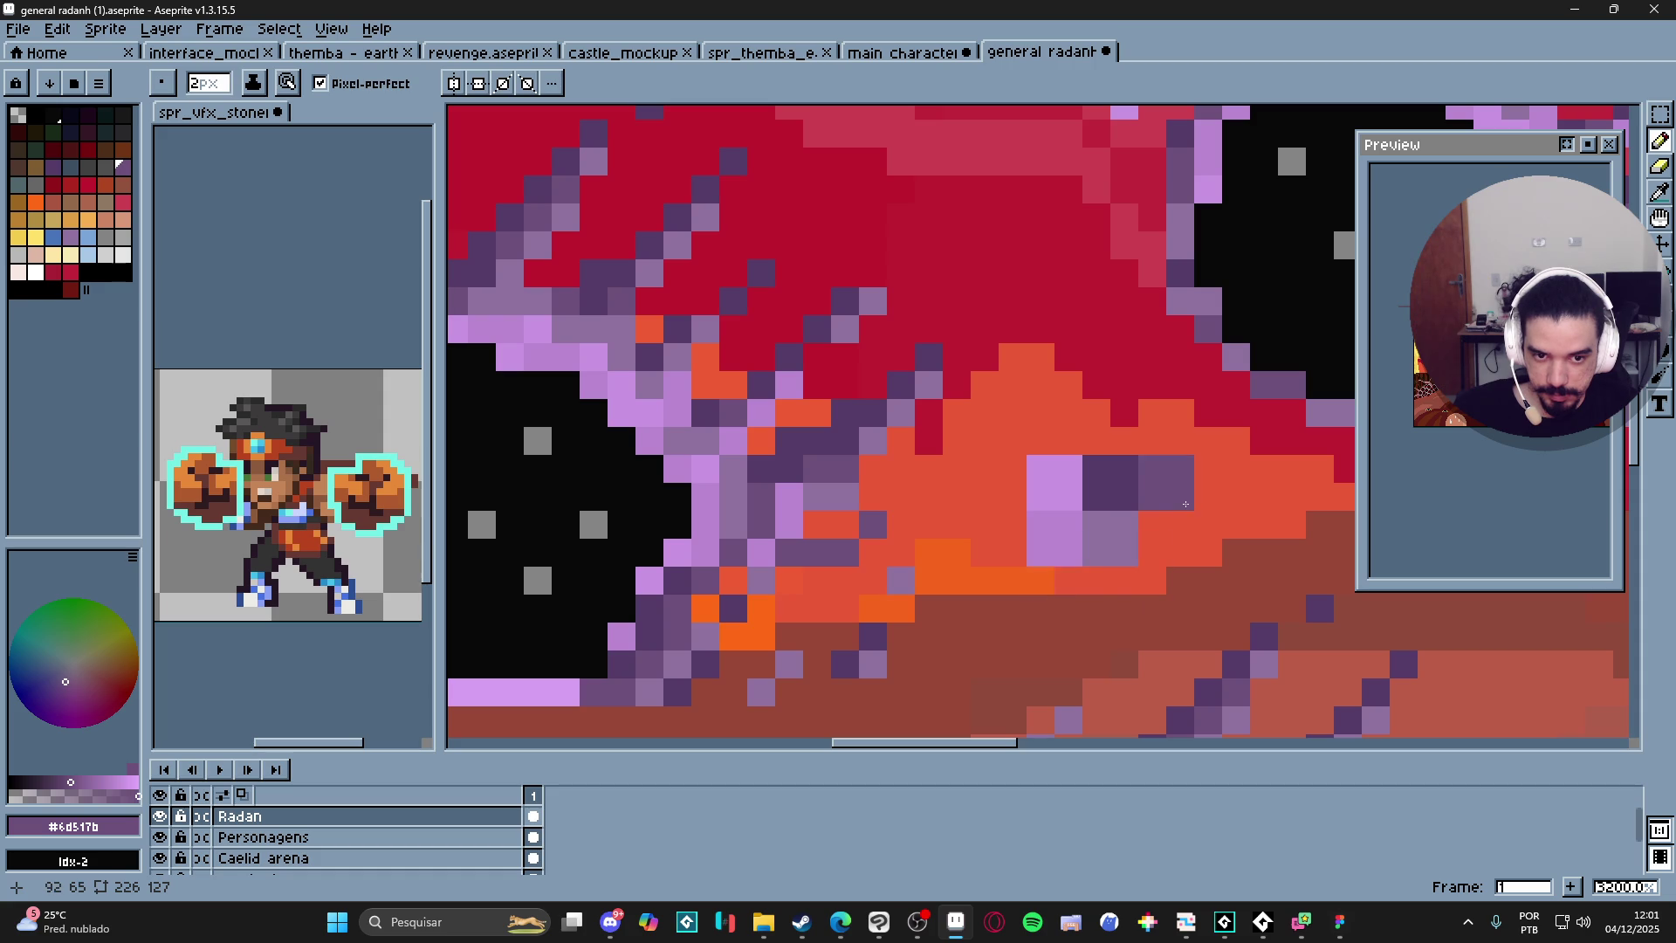
{"action": "key", "text": "alt"}
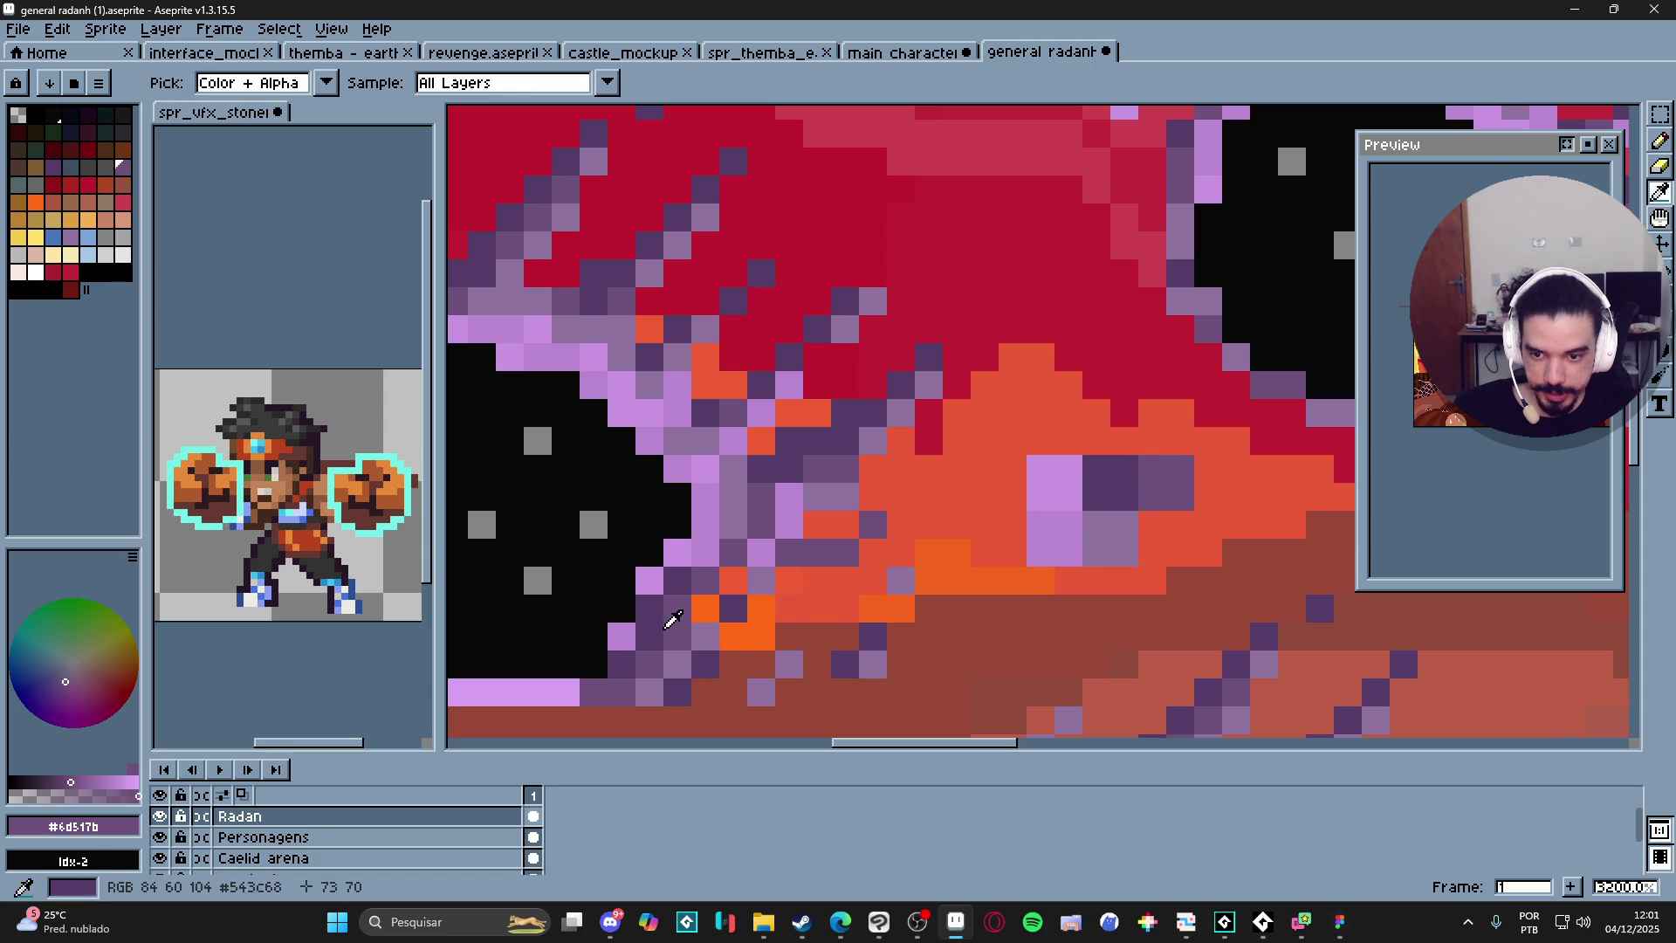
{"action": "scroll", "coordinate": [1035, 541], "scroll_direction": "down", "scroll_amount": 3}
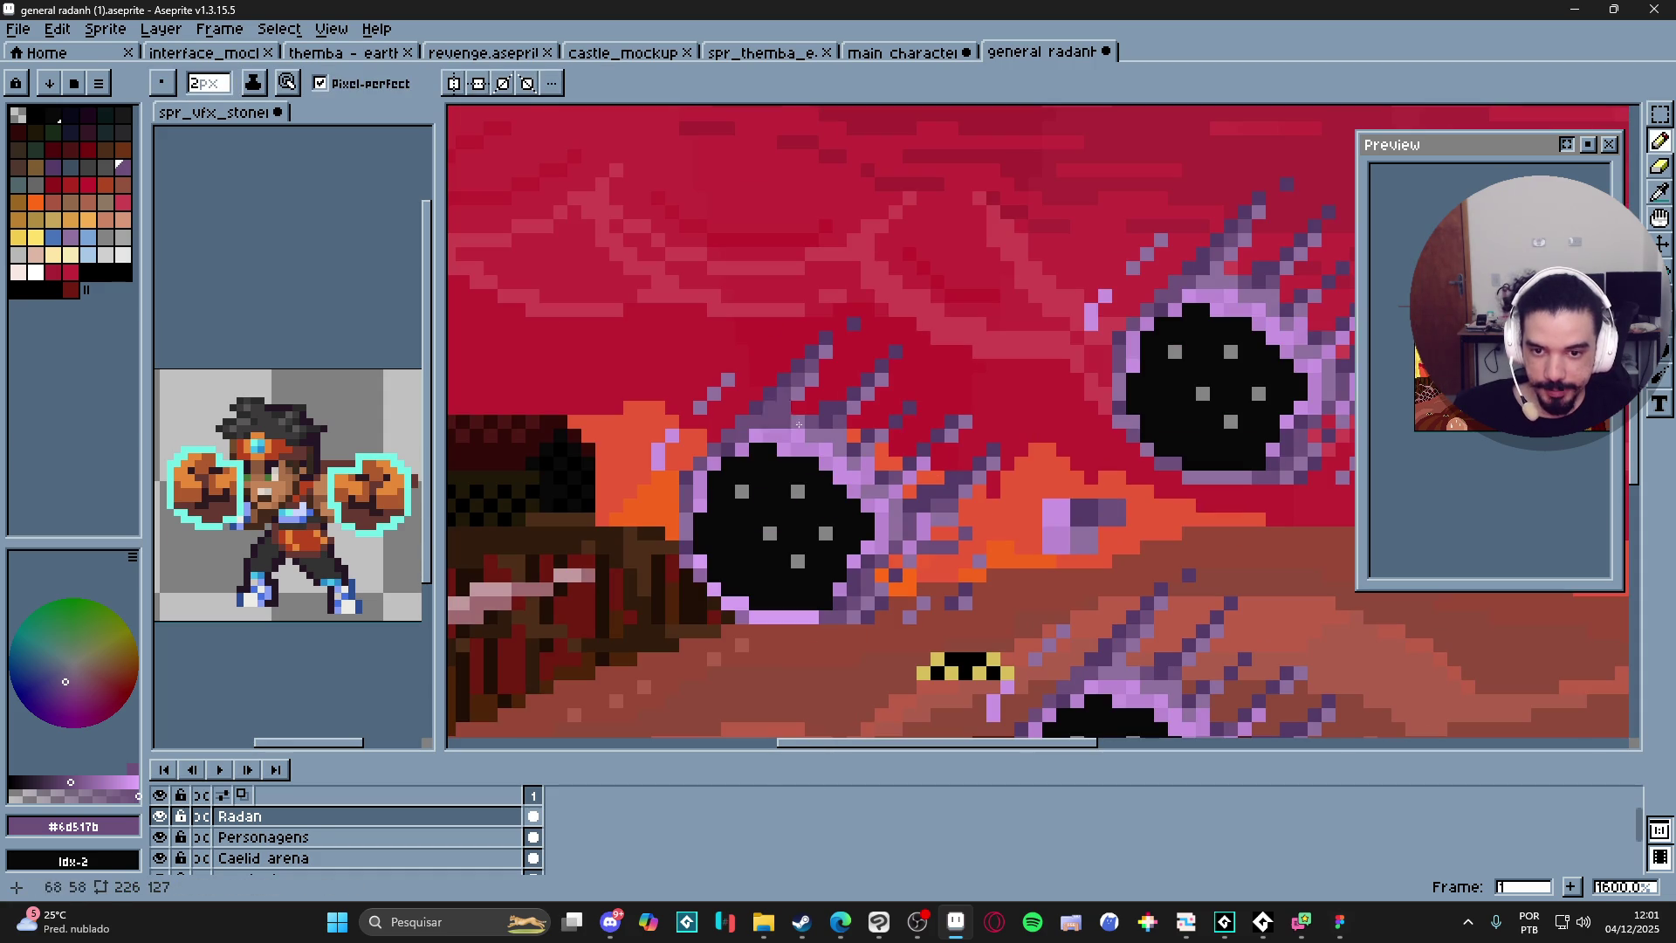
Paint lavender along the left meteor's edge and a broad flame up-right from it.
{"action": "scroll", "coordinate": [1069, 523], "scroll_direction": "up", "scroll_amount": 2}
{"action": "left_click", "coordinate": [1058, 489], "text": "alt"}
{"action": "scroll", "coordinate": [846, 530], "scroll_direction": "down", "scroll_amount": 2}
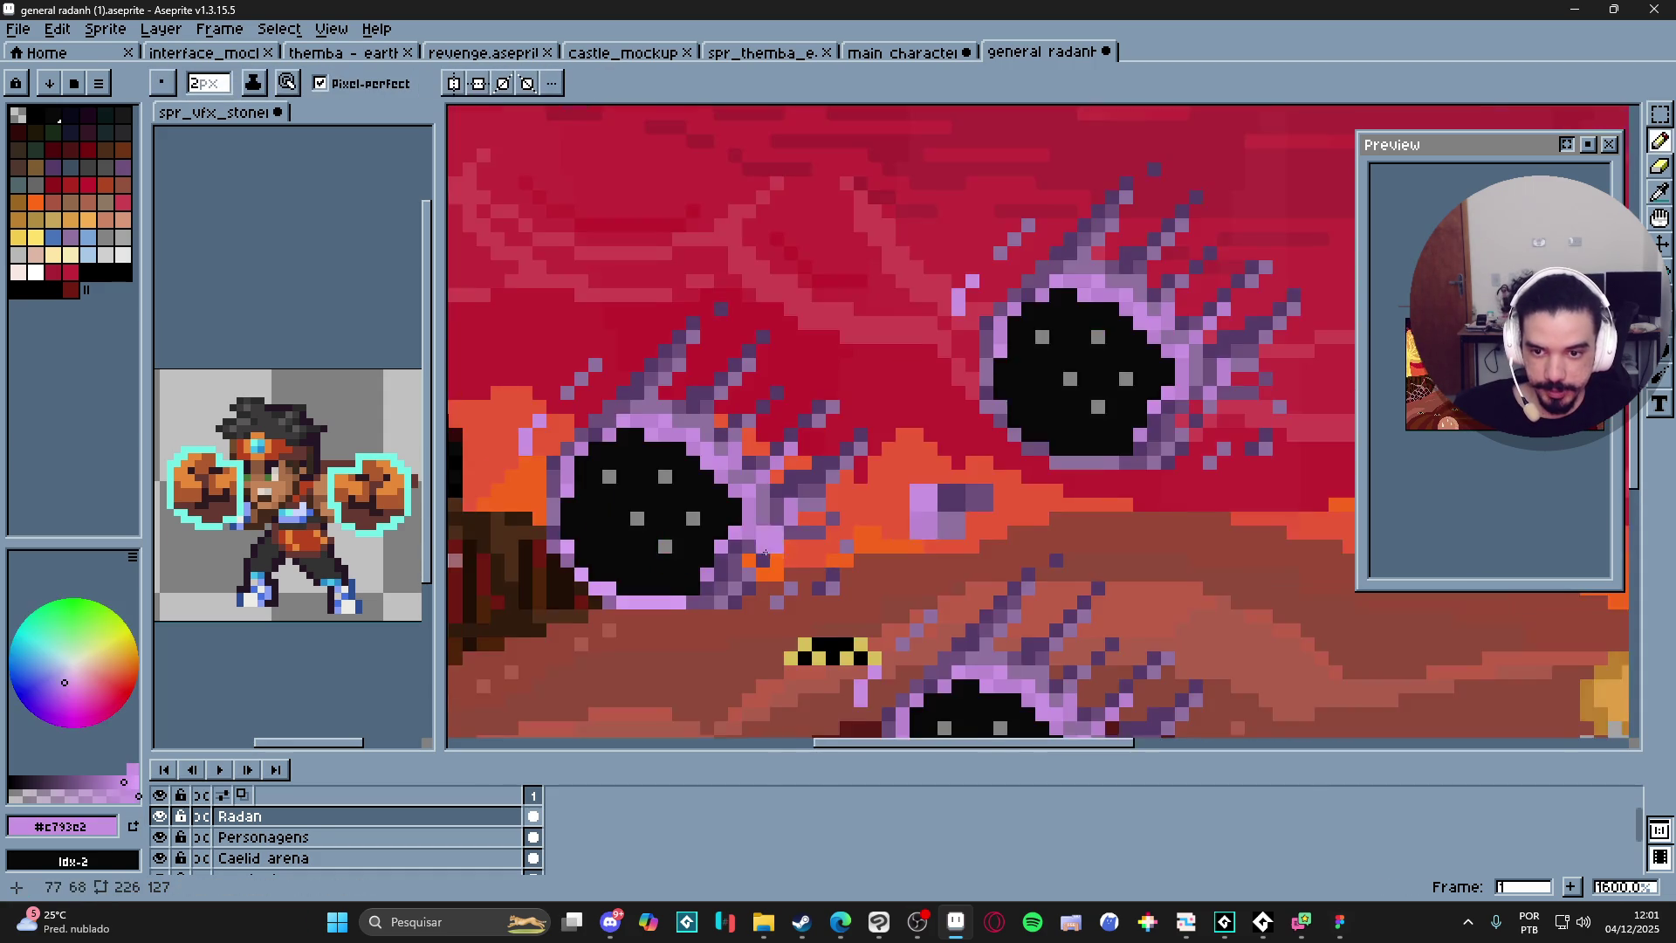
{"action": "scroll", "coordinate": [641, 397], "scroll_direction": "up", "scroll_amount": 2}
{"action": "mouse_move", "coordinate": [641, 396]}
{"action": "left_mouse_down"}
{"action": "mouse_move", "coordinate": [589, 432]}
{"action": "mouse_move", "coordinate": [550, 554]}
{"action": "mouse_move", "coordinate": [610, 617]}
{"action": "mouse_move", "coordinate": [733, 662]}
{"action": "mouse_move", "coordinate": [838, 632]}
{"action": "mouse_move", "coordinate": [863, 571]}
{"action": "left_mouse_up"}
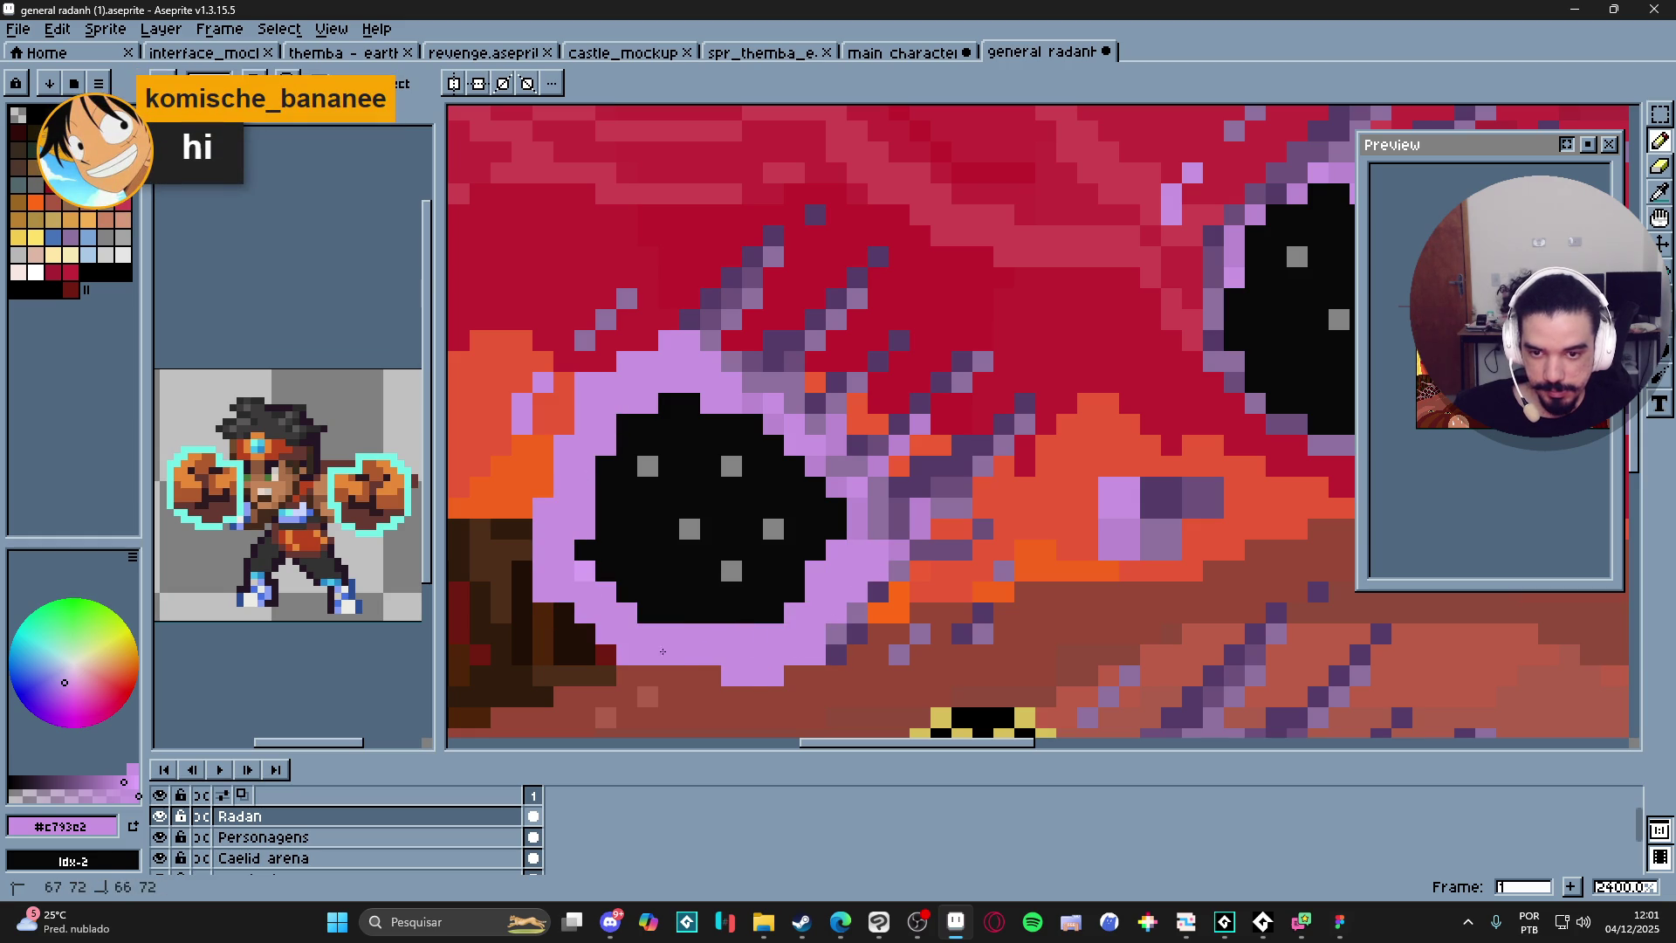
{"action": "mouse_move", "coordinate": [687, 370]}
{"action": "left_mouse_down"}
{"action": "mouse_move", "coordinate": [733, 331]}
{"action": "mouse_move", "coordinate": [803, 214]}
{"action": "mouse_move", "coordinate": [785, 349]}
{"action": "mouse_move", "coordinate": [819, 353]}
{"action": "mouse_move", "coordinate": [812, 467]}
{"action": "mouse_move", "coordinate": [877, 488]}
{"action": "mouse_move", "coordinate": [951, 388]}
{"action": "mouse_move", "coordinate": [817, 411]}
{"action": "left_mouse_up"}
{"action": "scroll", "coordinate": [817, 411], "scroll_direction": "down", "scroll_amount": 6}
{"action": "scroll", "coordinate": [829, 437], "scroll_direction": "up", "scroll_amount": 3}
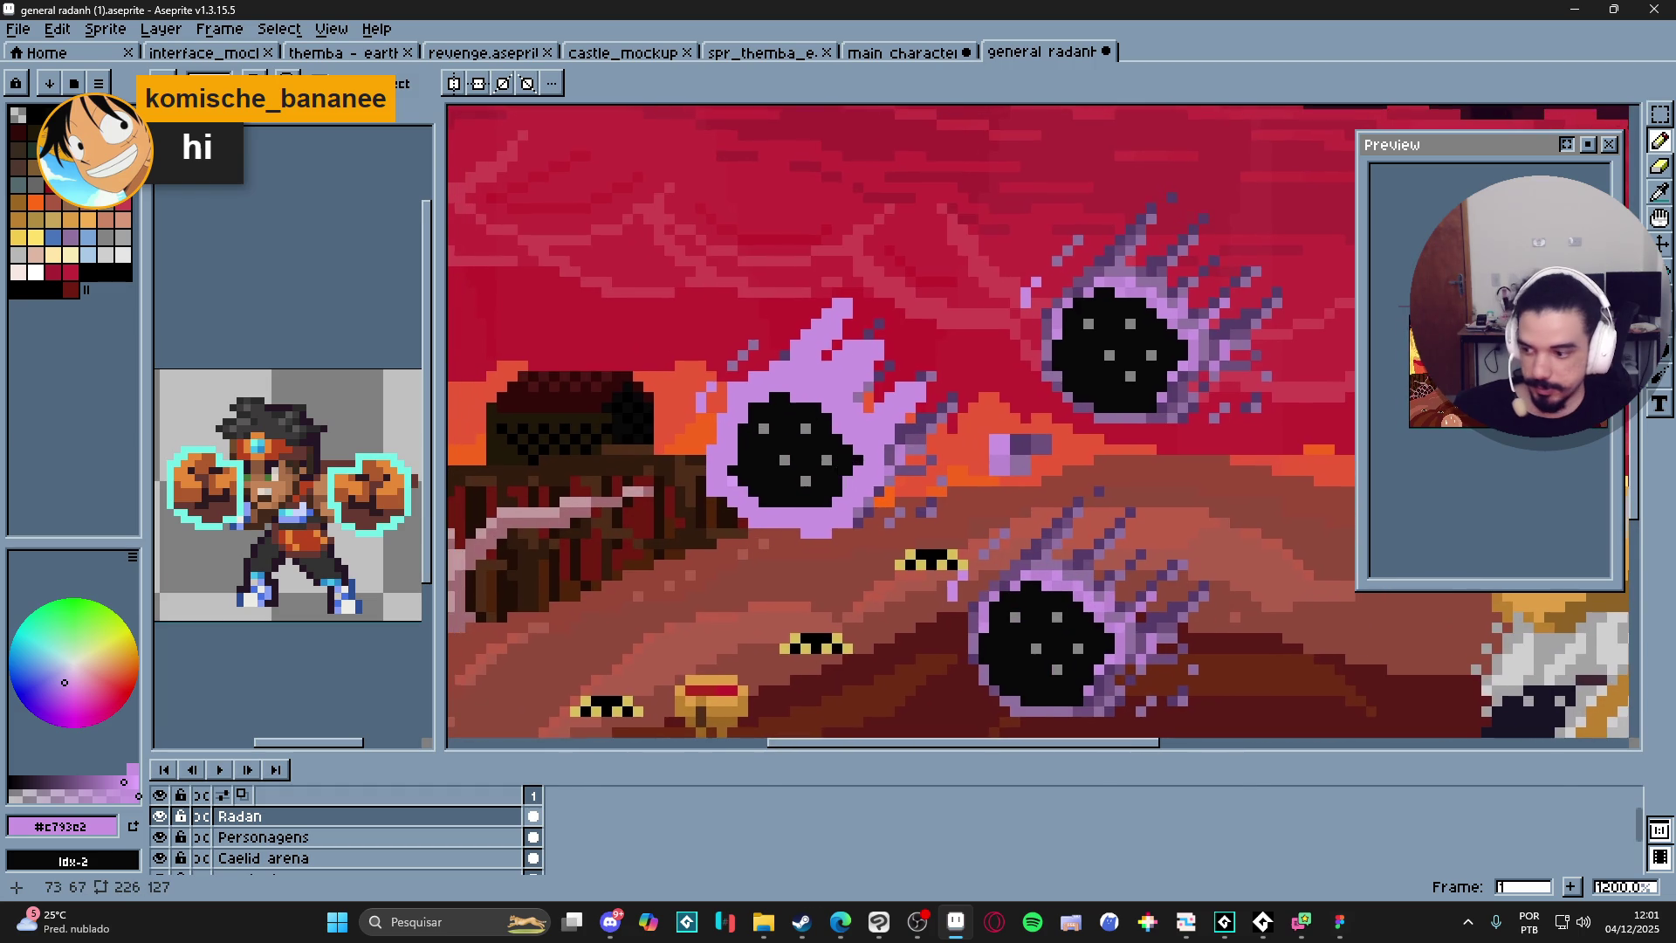
{"action": "scroll", "coordinate": [834, 449], "scroll_direction": "up", "scroll_amount": 3}
{"action": "scroll", "coordinate": [834, 450], "scroll_direction": "left", "scroll_amount": 3}
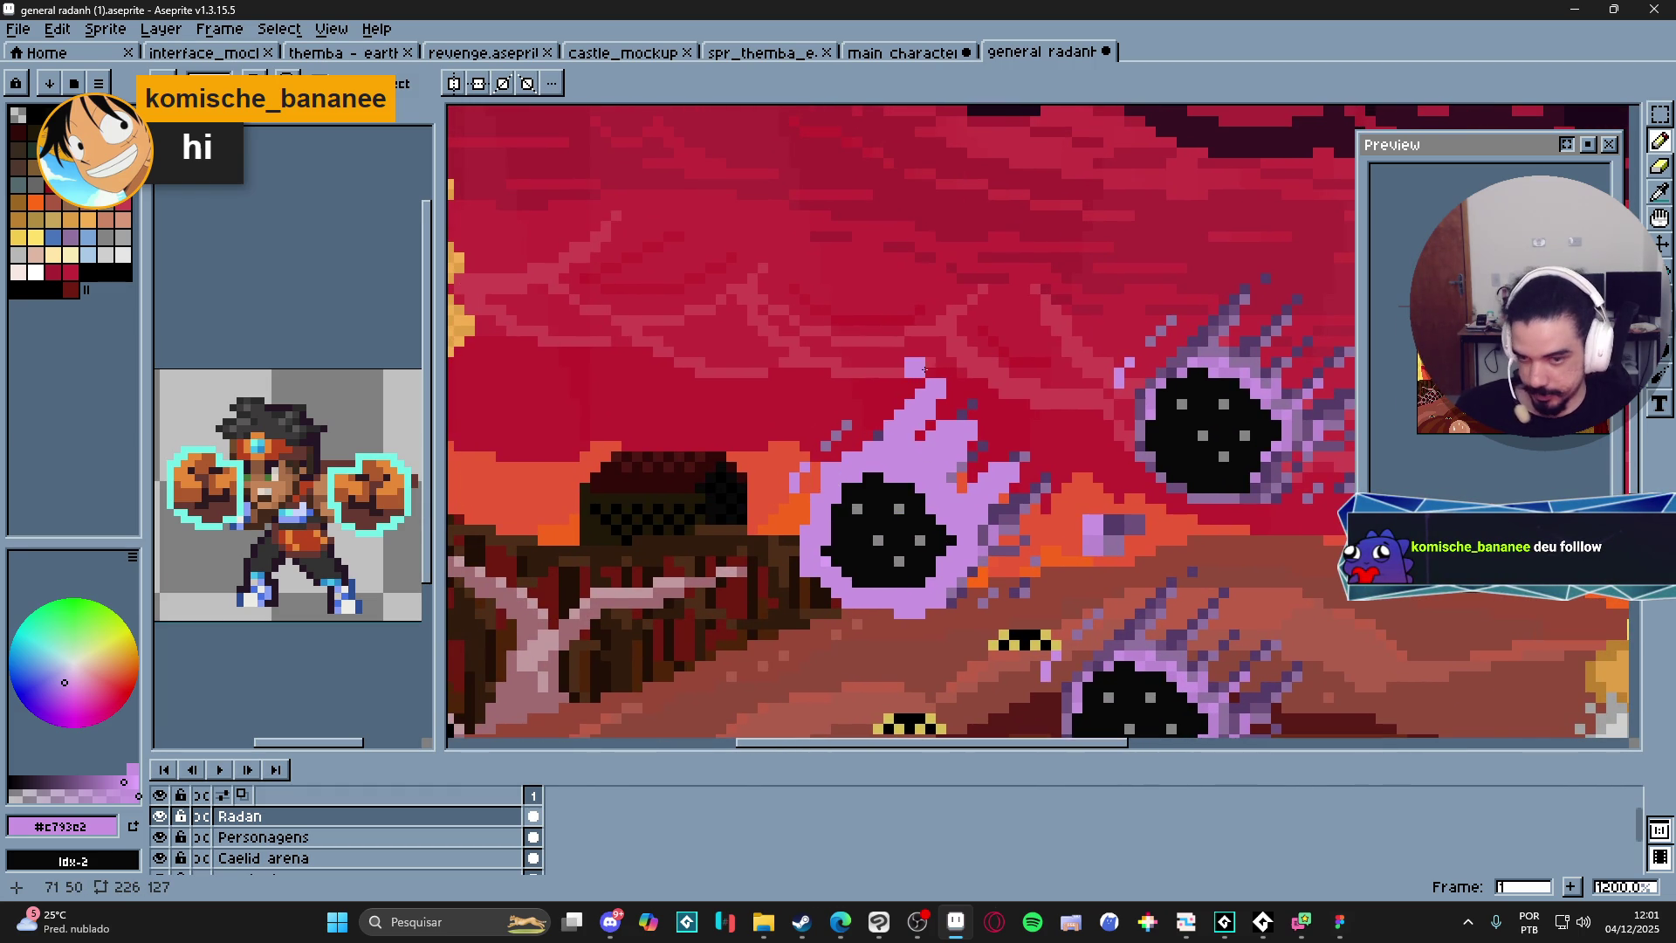
{"action": "scroll", "coordinate": [895, 410], "scroll_direction": "down", "scroll_amount": 2}
{"action": "scroll", "coordinate": [895, 411], "scroll_direction": "up", "scroll_amount": 3}
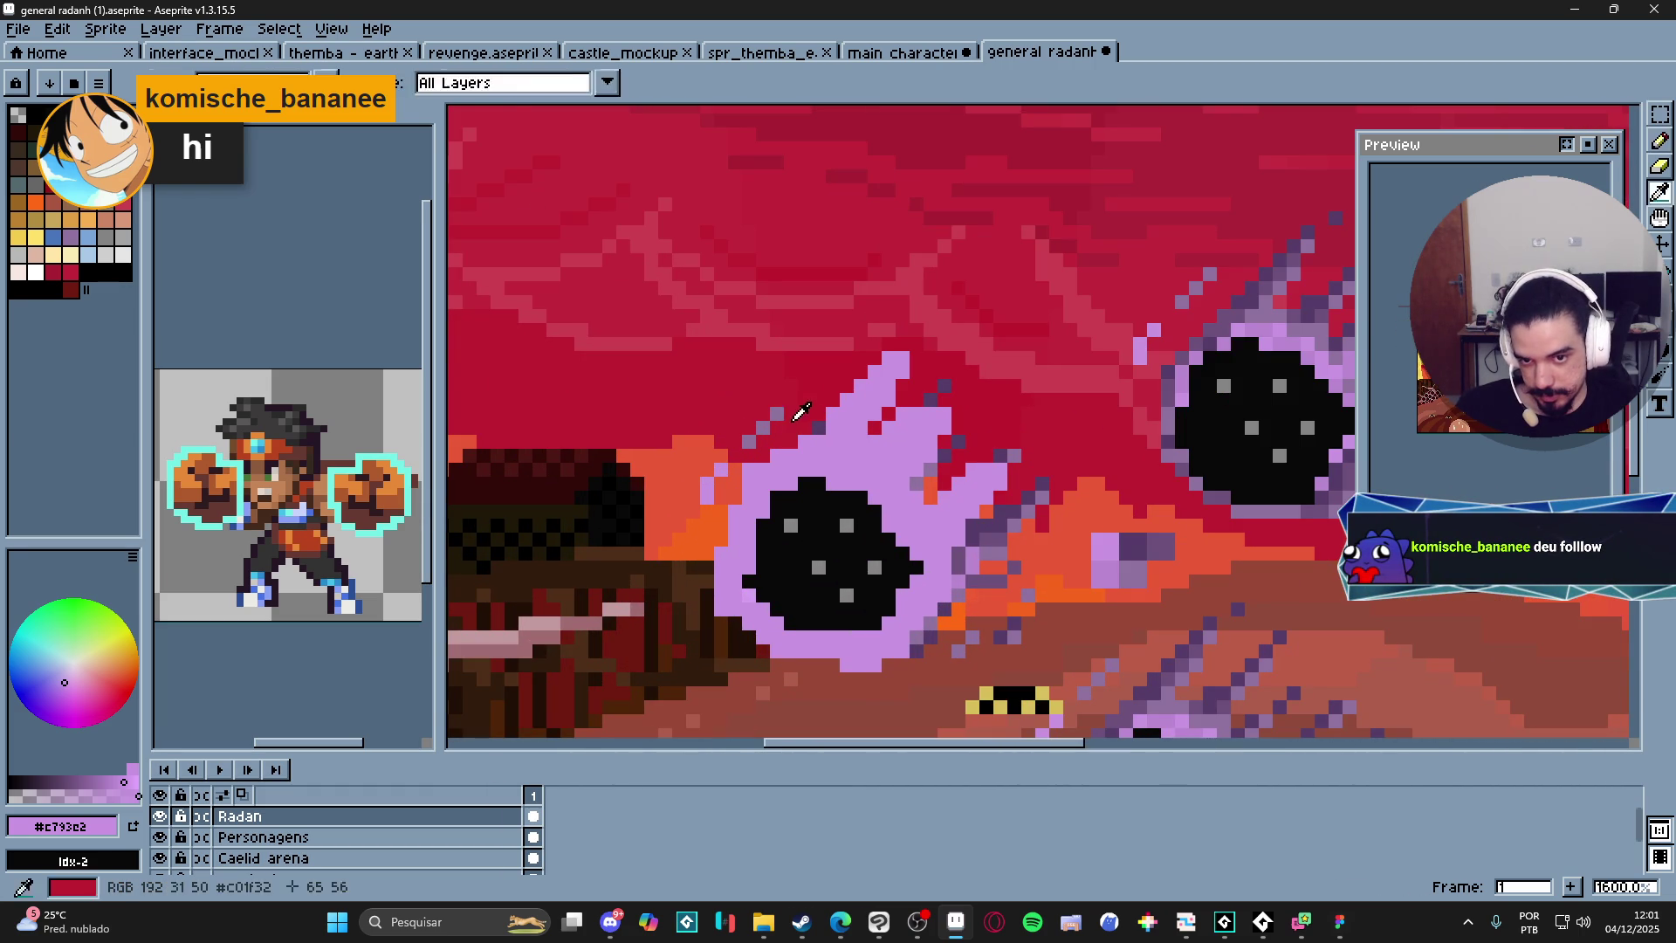
Cover the meteor's dark trail pixels with lavender.
{"action": "left_click", "coordinate": [714, 488], "text": "alt"}
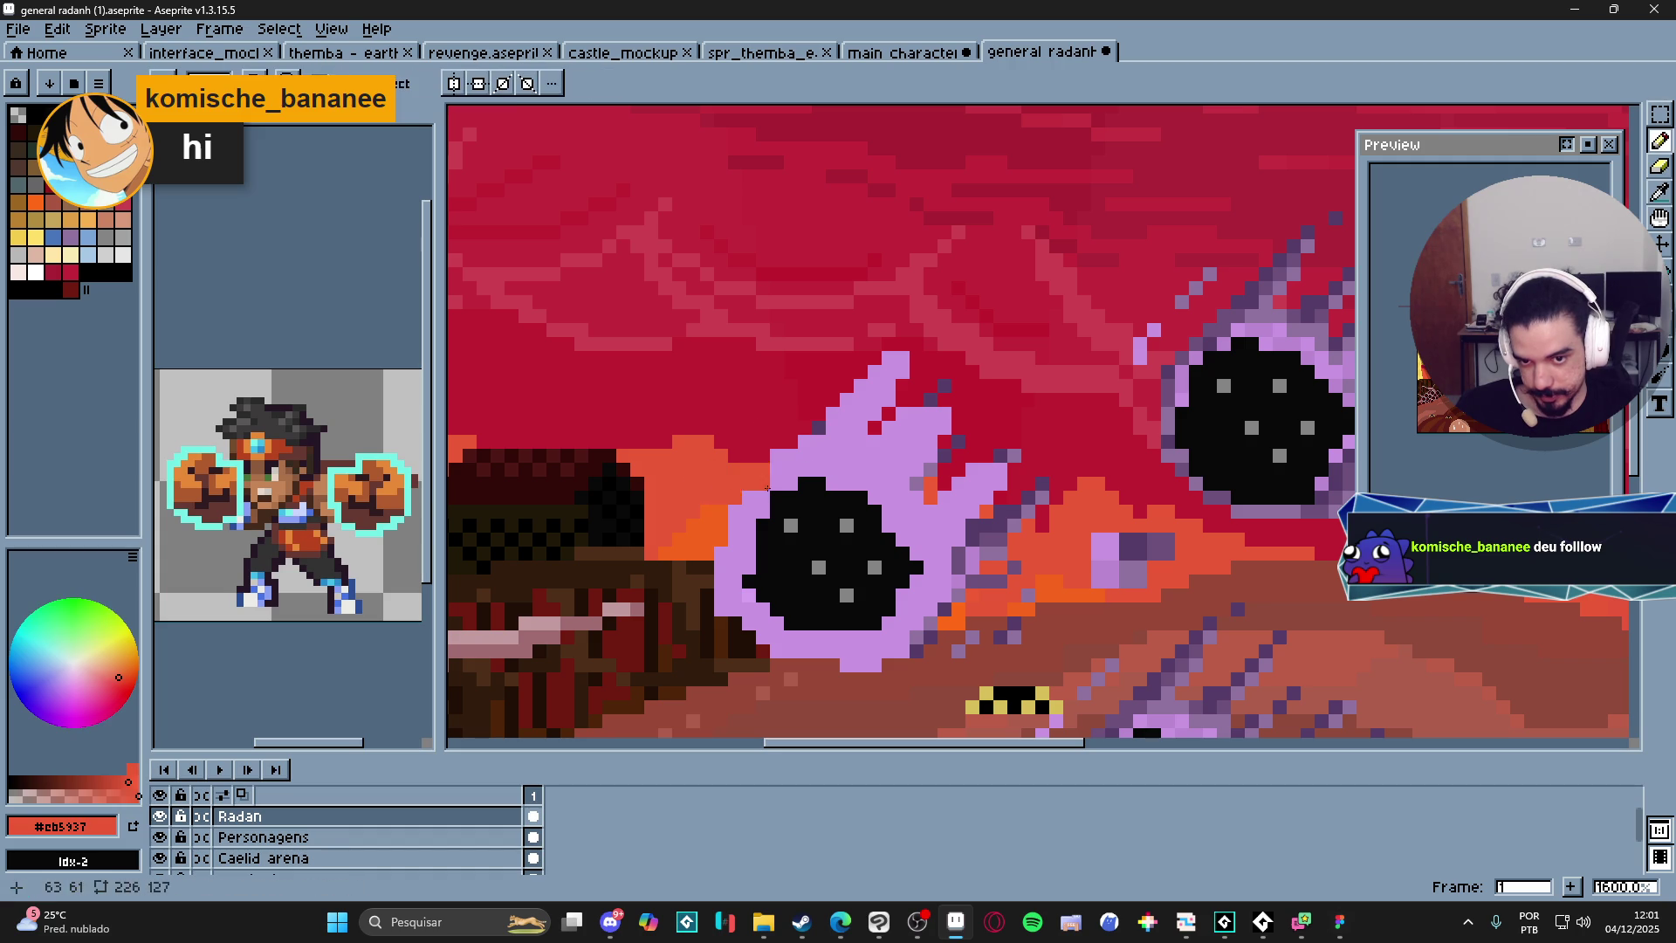
{"action": "left_click", "coordinate": [754, 491], "text": "alt"}
{"action": "scroll", "coordinate": [747, 458], "scroll_direction": "down", "scroll_amount": 3}
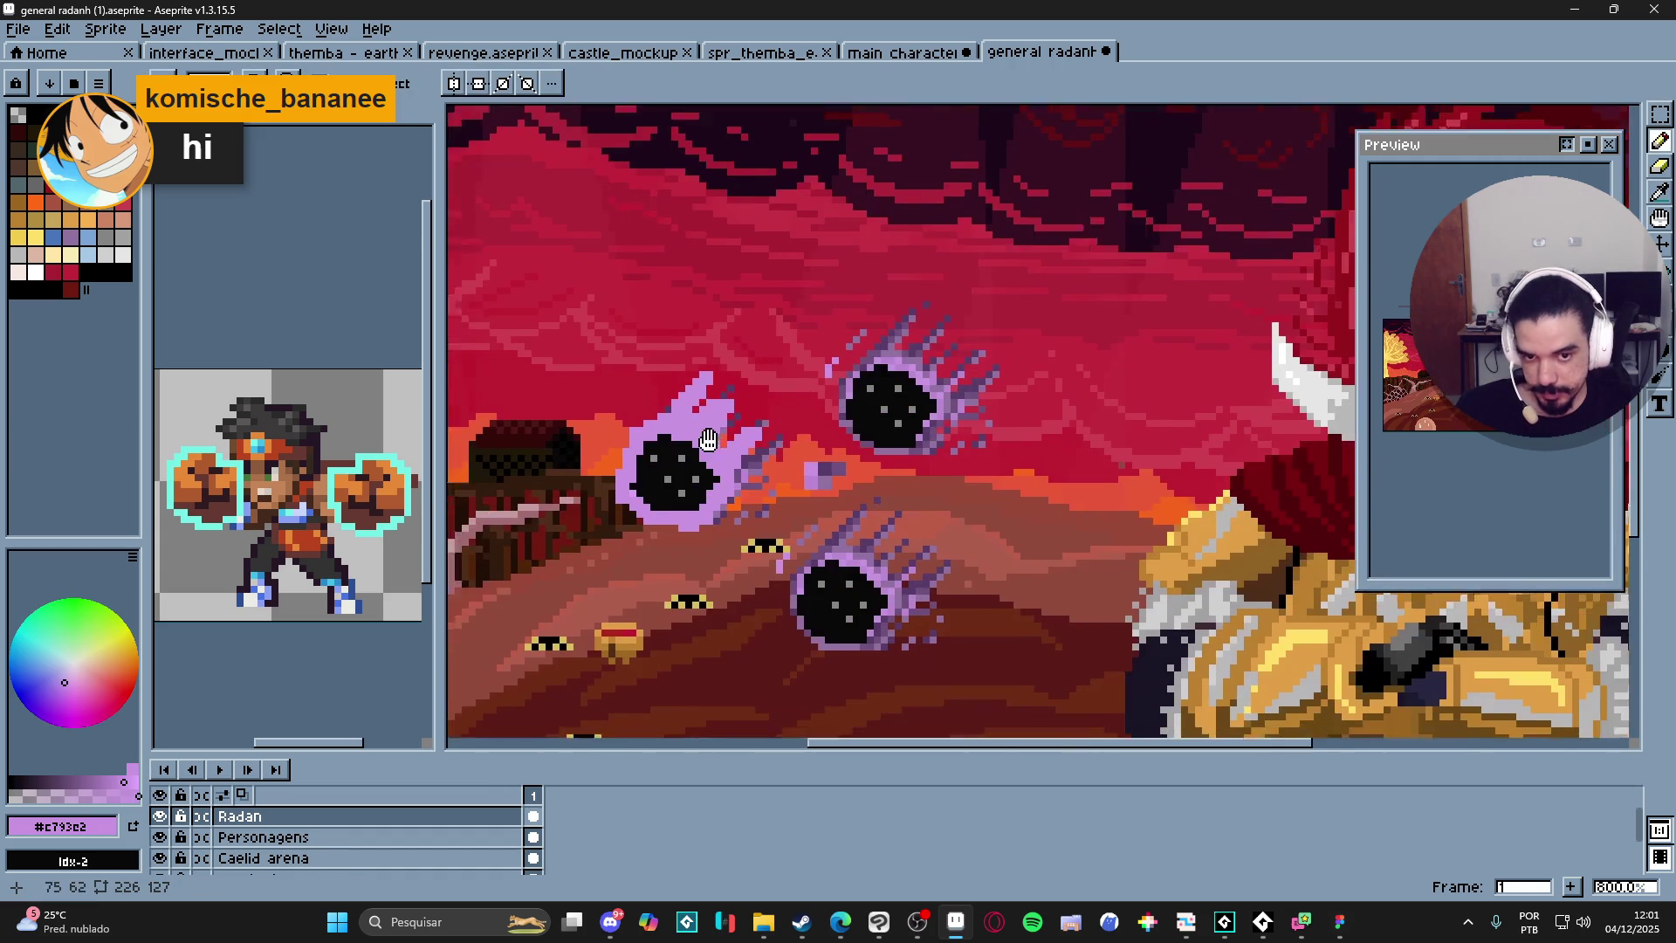
{"action": "scroll", "coordinate": [750, 450], "scroll_direction": "up", "scroll_amount": 1}
{"action": "scroll", "coordinate": [755, 445], "scroll_direction": "down", "scroll_amount": 1}
{"action": "scroll", "coordinate": [759, 439], "scroll_direction": "up", "scroll_amount": 2}
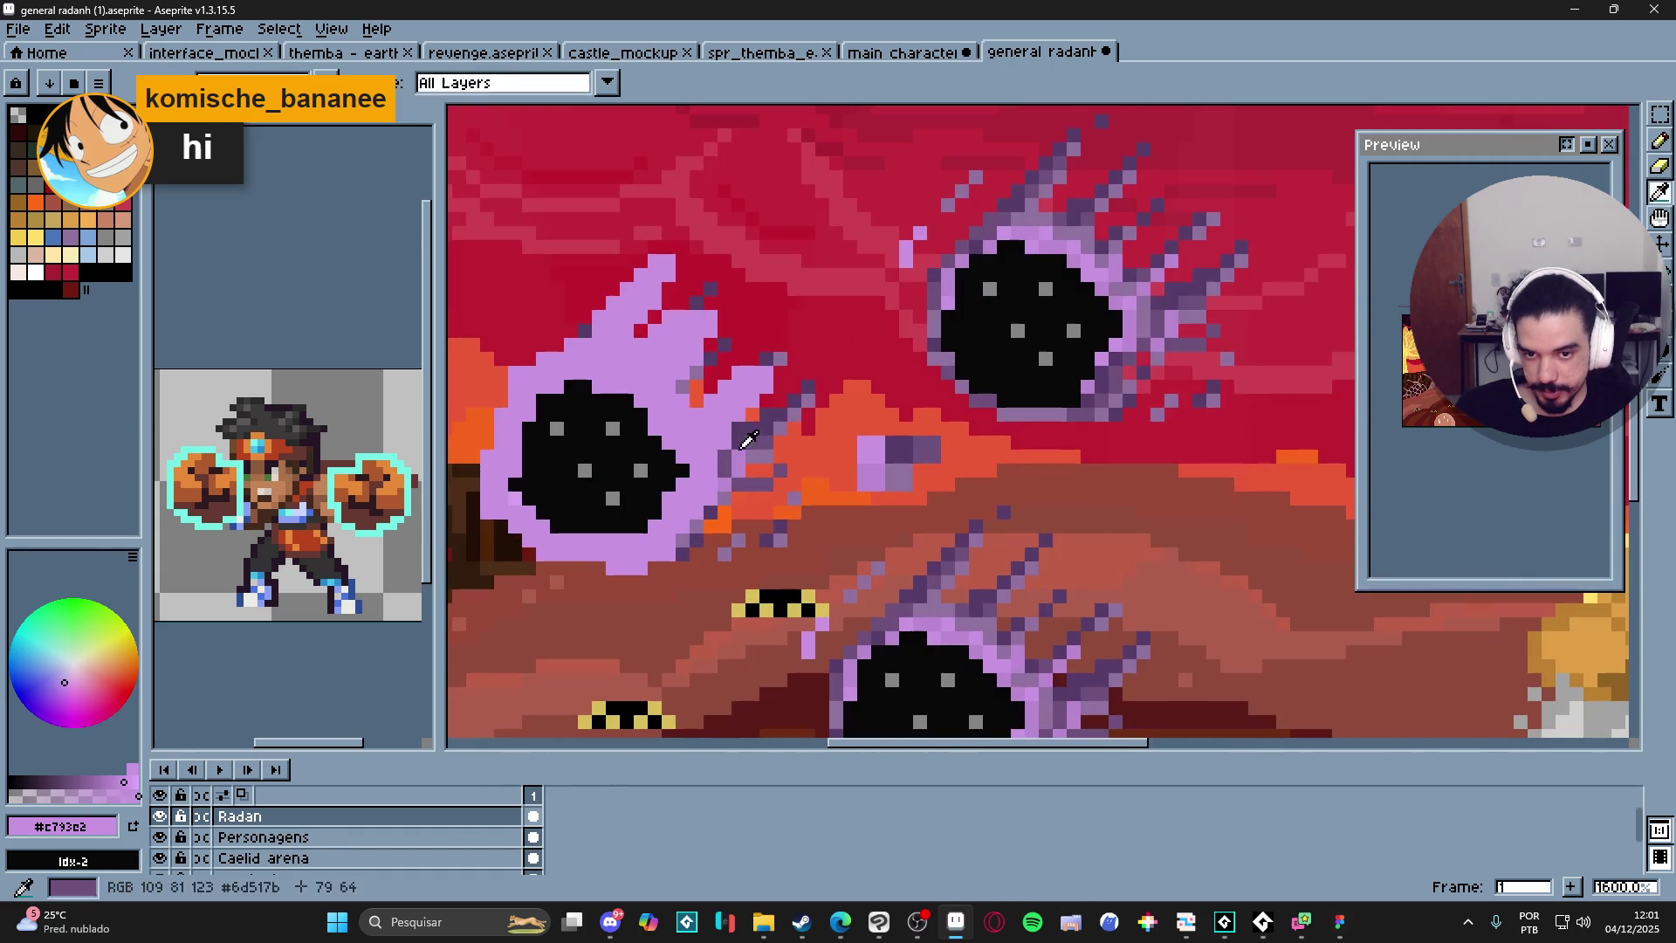
{"action": "left_click_drag", "start_coordinate": [747, 464], "coordinate": [807, 410]}
{"action": "mouse_move", "coordinate": [766, 472]}
{"action": "left_mouse_down"}
{"action": "mouse_move", "coordinate": [705, 505]}
{"action": "mouse_move", "coordinate": [689, 550]}
{"action": "mouse_move", "coordinate": [820, 515]}
{"action": "left_mouse_up"}
Repaint pixels below the meteor and fill the flame's underside with grey-purple.
{"action": "left_click", "coordinate": [703, 522], "text": "alt"}
{"action": "left_click", "coordinate": [708, 568], "text": "alt"}
{"action": "left_click", "coordinate": [733, 545], "text": "alt"}
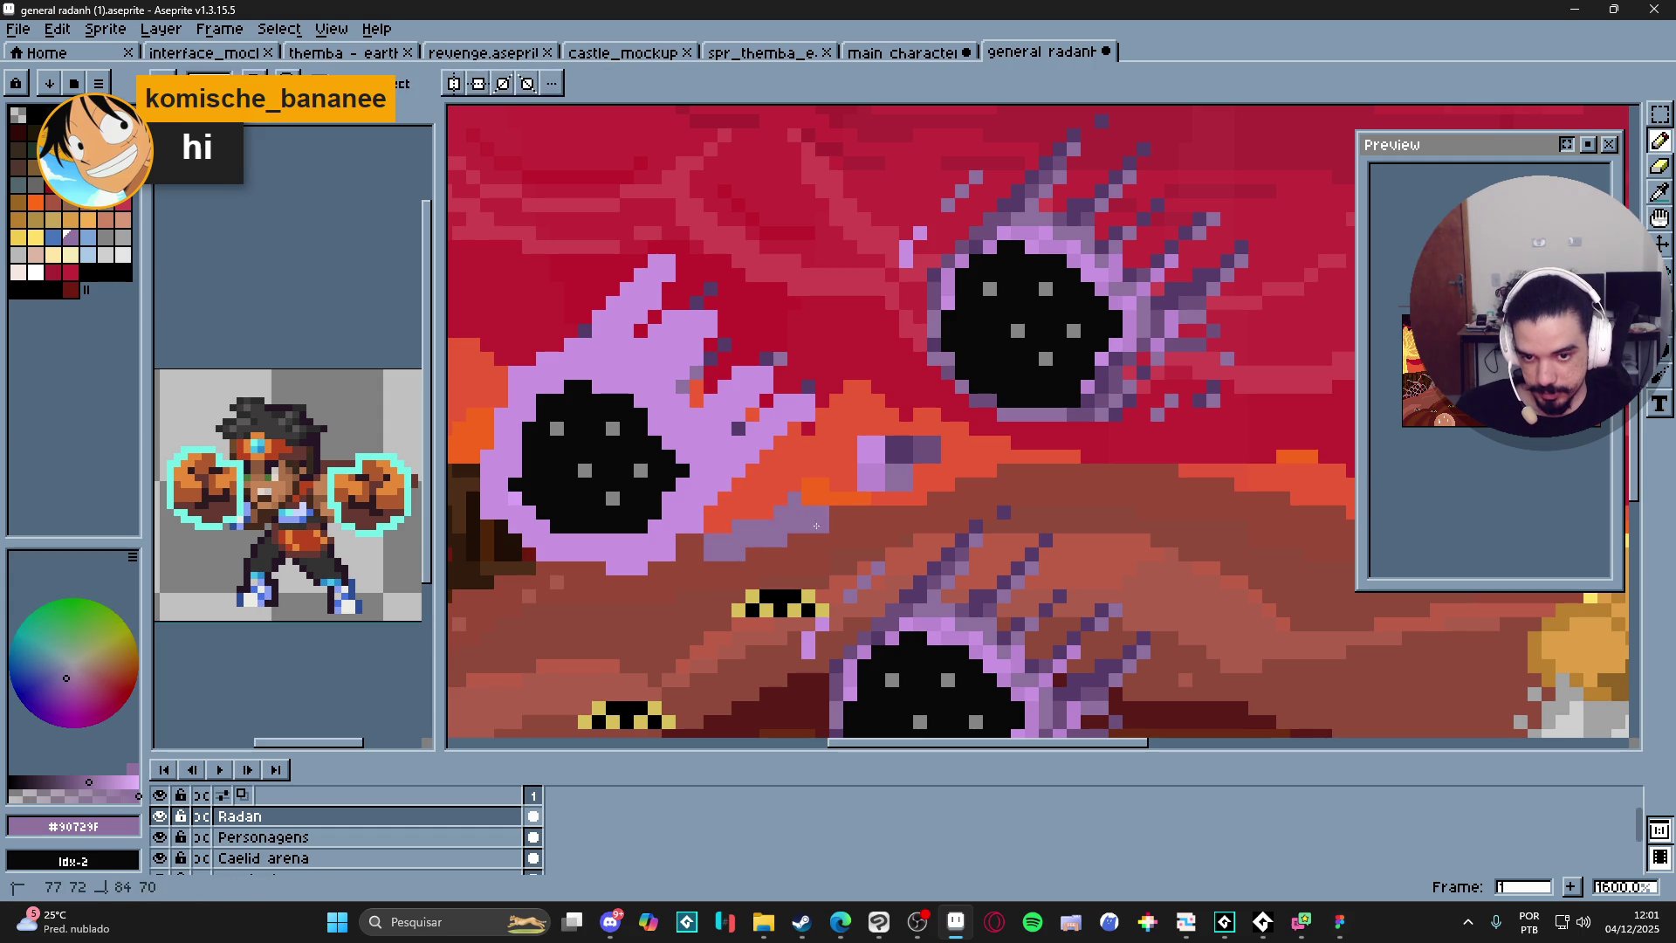
{"action": "left_click", "coordinate": [736, 572], "text": "alt"}
Extend the black meteor core along its upper-left edge.
{"action": "left_click_drag", "start_coordinate": [703, 436], "coordinate": [740, 483]}
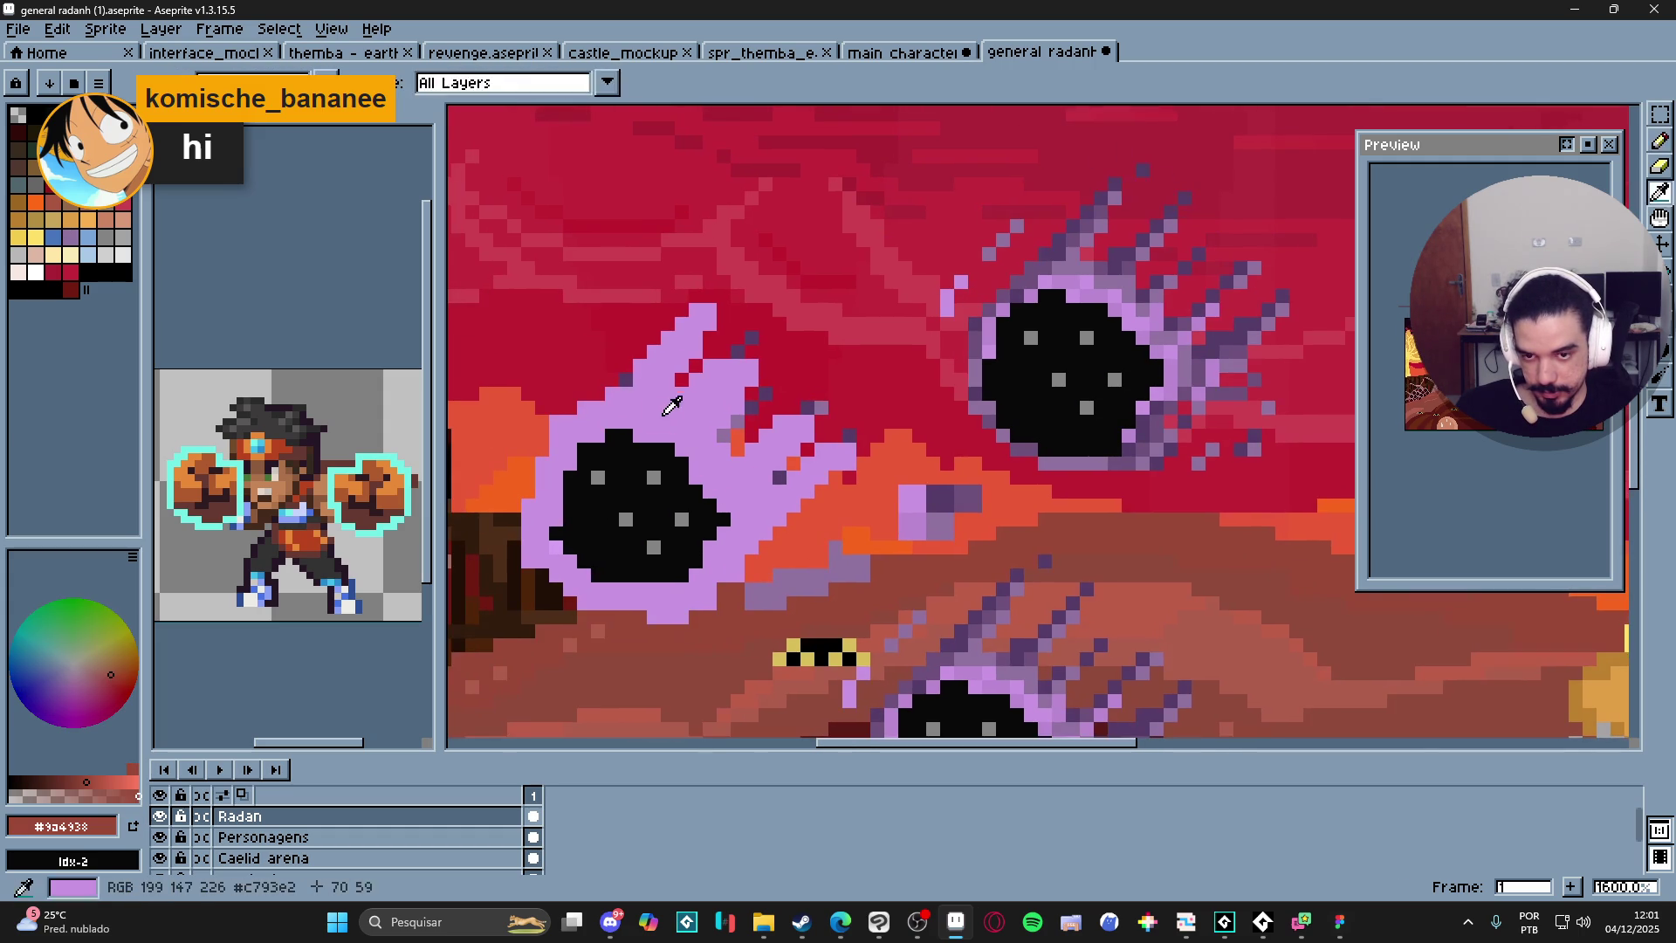
{"action": "left_click", "coordinate": [672, 445], "text": "alt"}
{"action": "scroll", "coordinate": [634, 509], "scroll_direction": "down", "scroll_amount": 1}
{"action": "left_click", "coordinate": [634, 509], "text": "alt"}
{"action": "scroll", "coordinate": [634, 508], "scroll_direction": "up", "scroll_amount": 3}
{"action": "mouse_move", "coordinate": [584, 552]}
{"action": "left_mouse_down"}
{"action": "mouse_move", "coordinate": [555, 524]}
{"action": "mouse_move", "coordinate": [616, 415]}
{"action": "mouse_move", "coordinate": [708, 419]}
{"action": "left_mouse_up"}
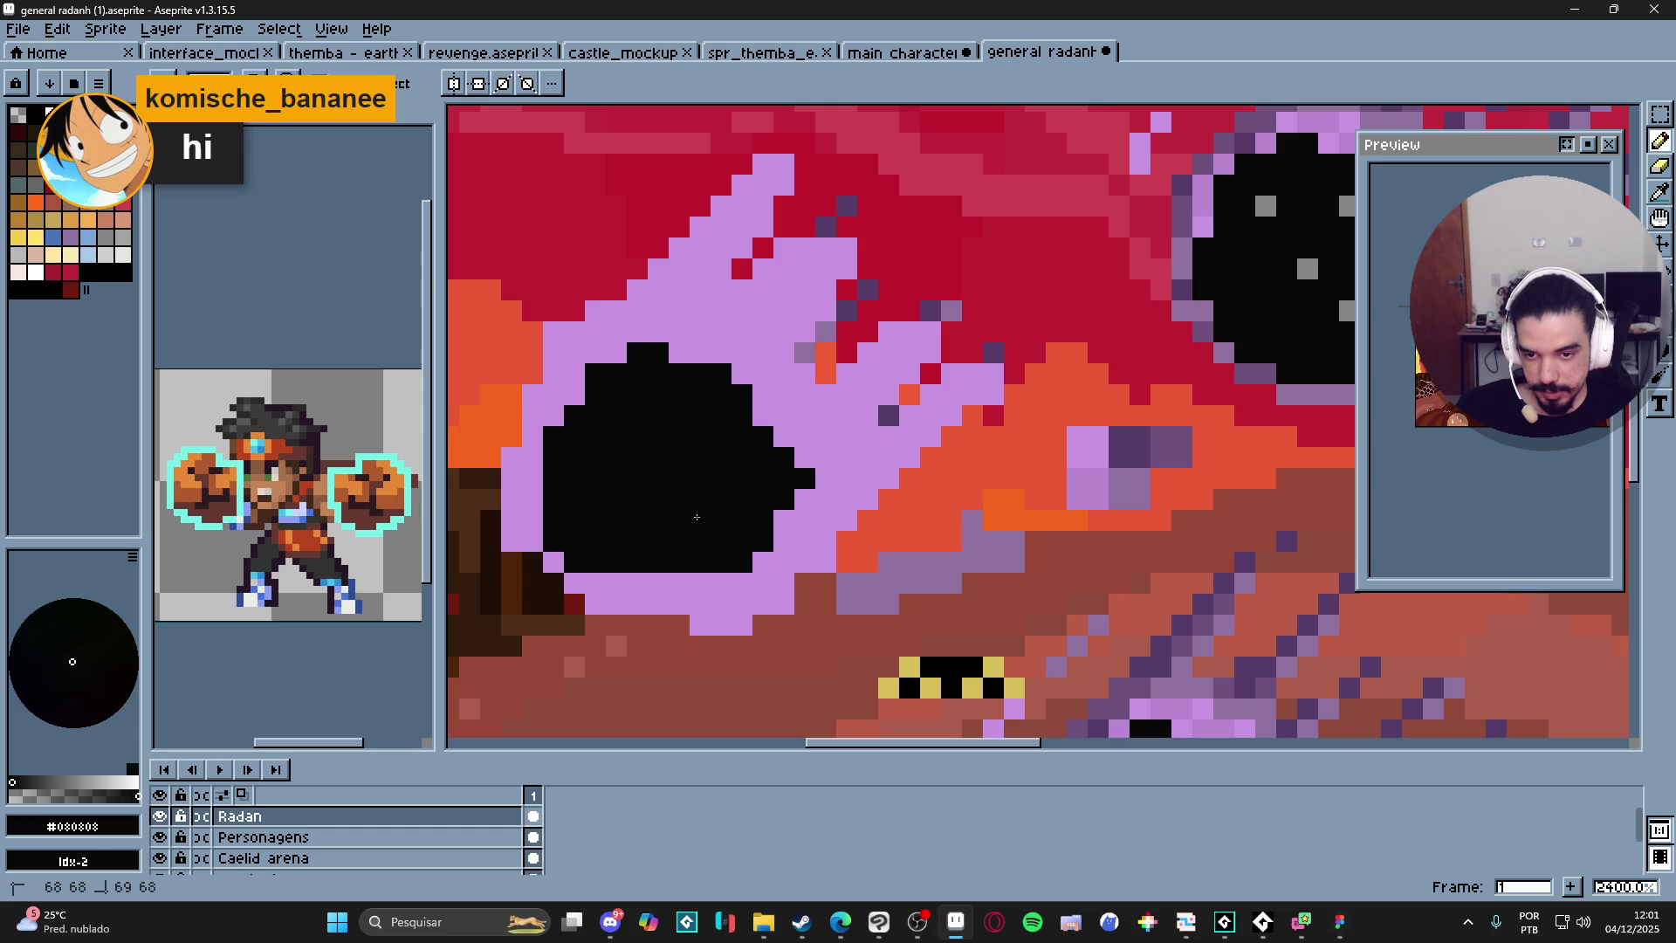
Trim the black core's left column and protrusions with lavender and even its top edge.
{"action": "left_click", "coordinate": [528, 506], "text": "alt"}
{"action": "left_click_drag", "start_coordinate": [554, 436], "coordinate": [553, 546]}
{"action": "left_click", "coordinate": [579, 551]}
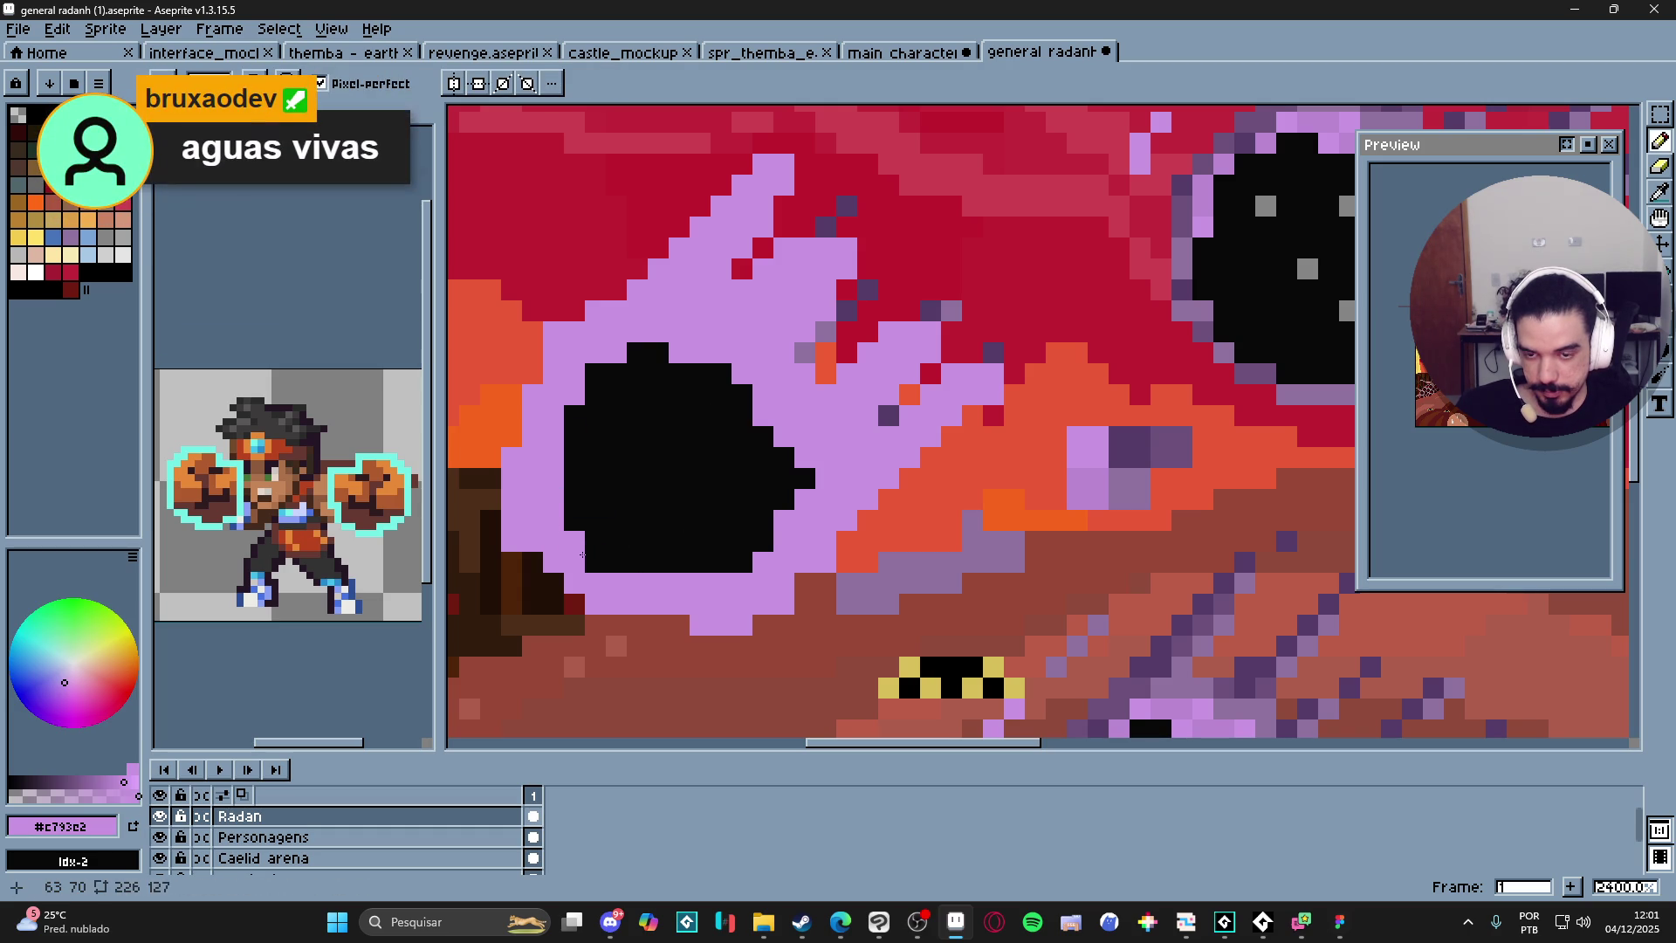
{"action": "left_click", "coordinate": [804, 478]}
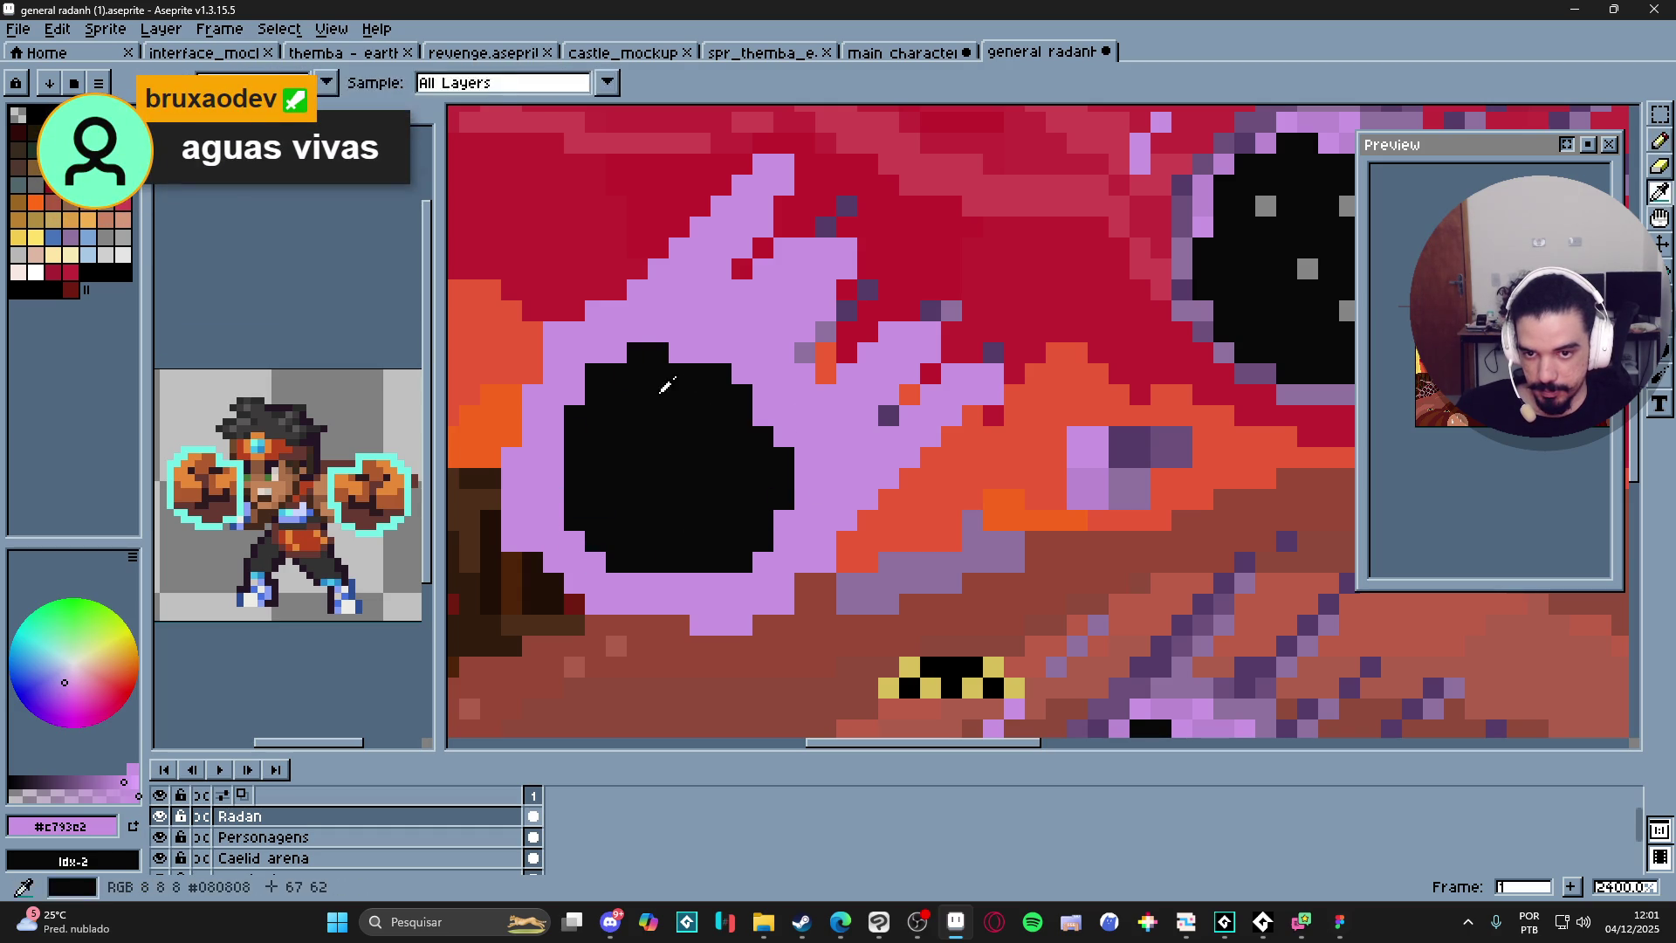
{"action": "left_click", "coordinate": [659, 351], "text": "alt"}
{"action": "left_click", "coordinate": [679, 353]}
{"action": "left_click", "coordinate": [774, 348], "text": "alt"}
{"action": "left_click", "coordinate": [762, 352]}
Sample the orange-red horizon and crimson sky colours around the meteor.
{"action": "scroll", "coordinate": [702, 348], "scroll_direction": "down", "scroll_amount": 5}
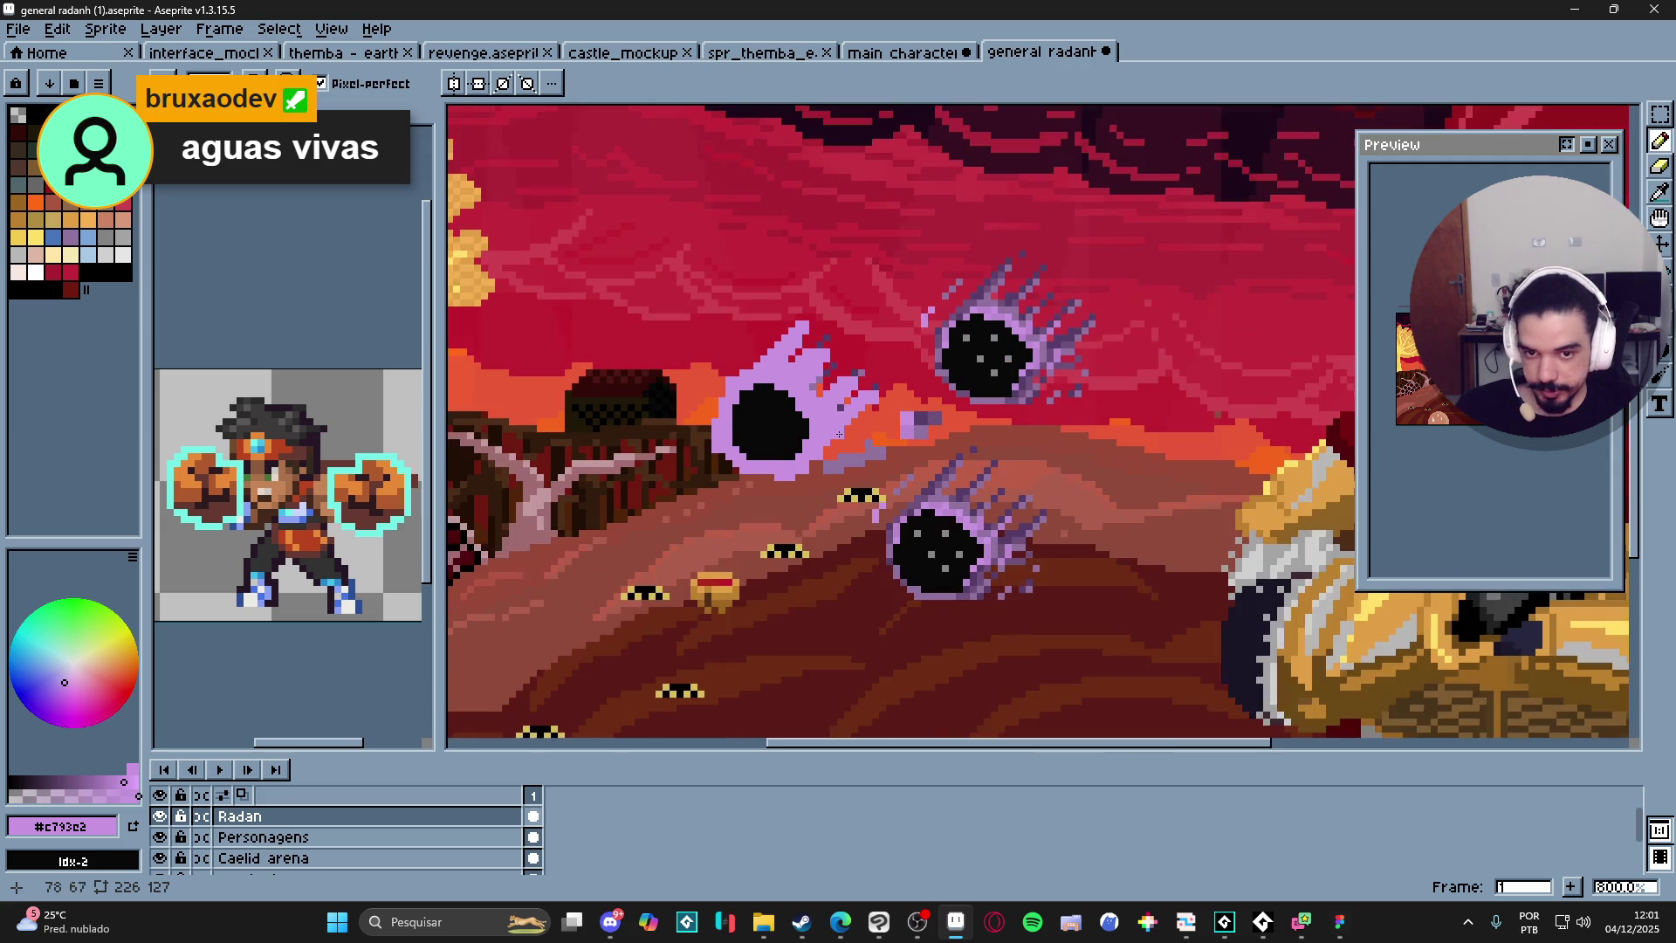
{"action": "scroll", "coordinate": [585, 498], "scroll_direction": "up", "scroll_amount": 1}
{"action": "scroll", "coordinate": [585, 498], "scroll_direction": "up", "scroll_amount": 1}
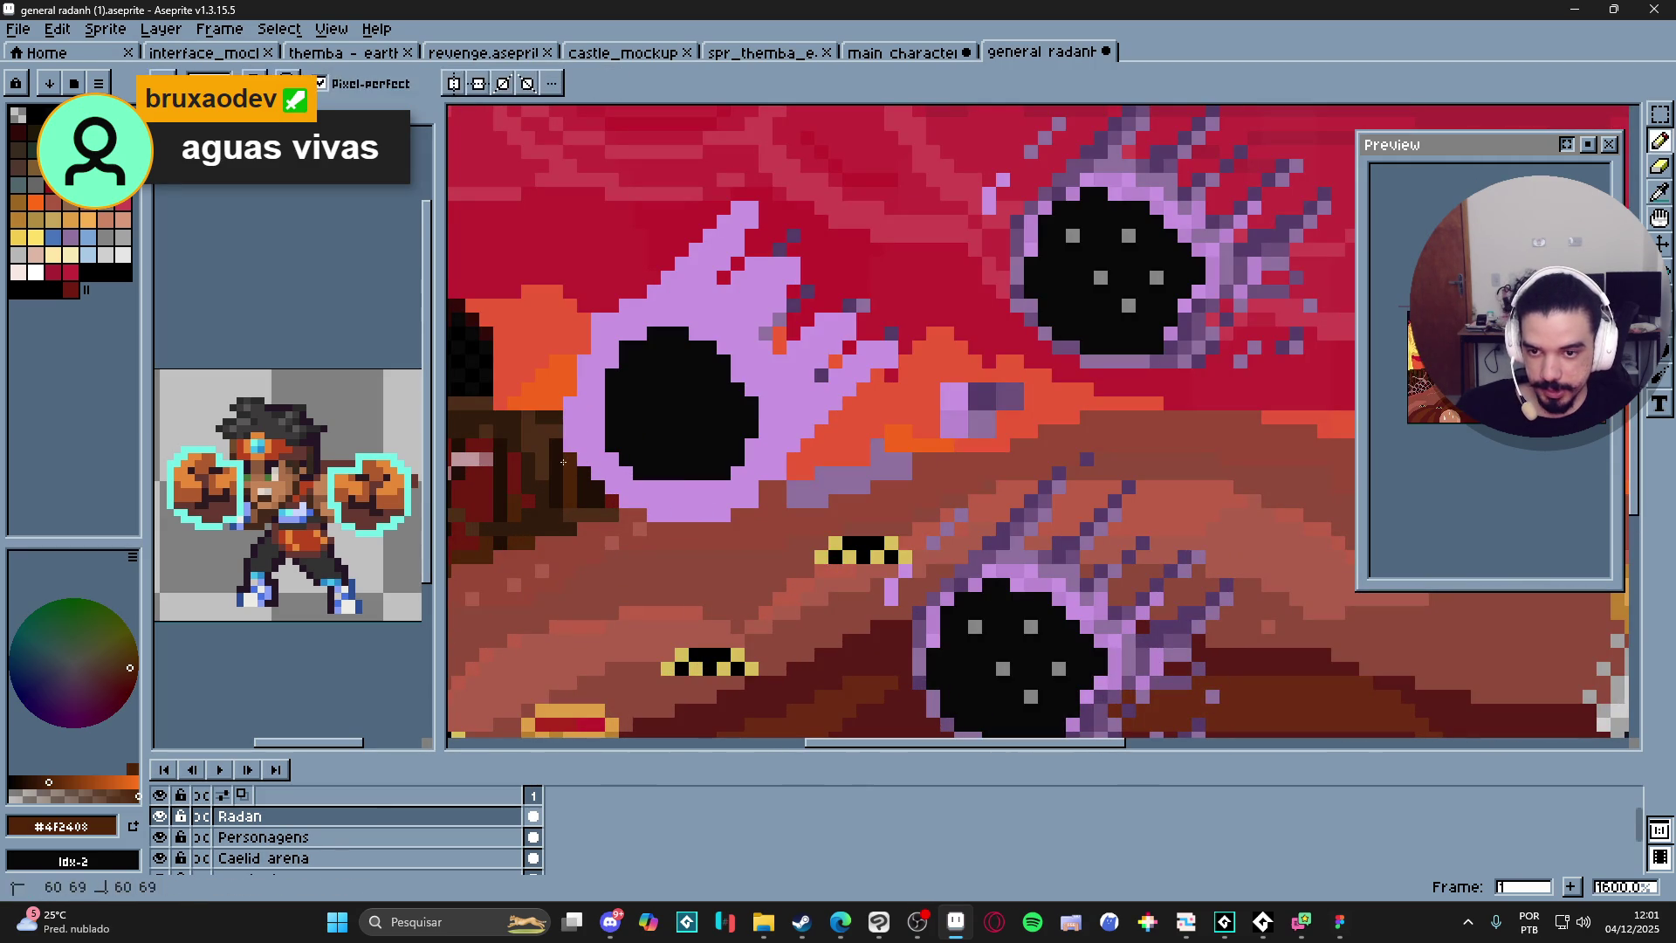
{"action": "left_click", "coordinate": [575, 325], "text": "alt"}
{"action": "scroll", "coordinate": [633, 311], "scroll_direction": "down", "scroll_amount": 1}
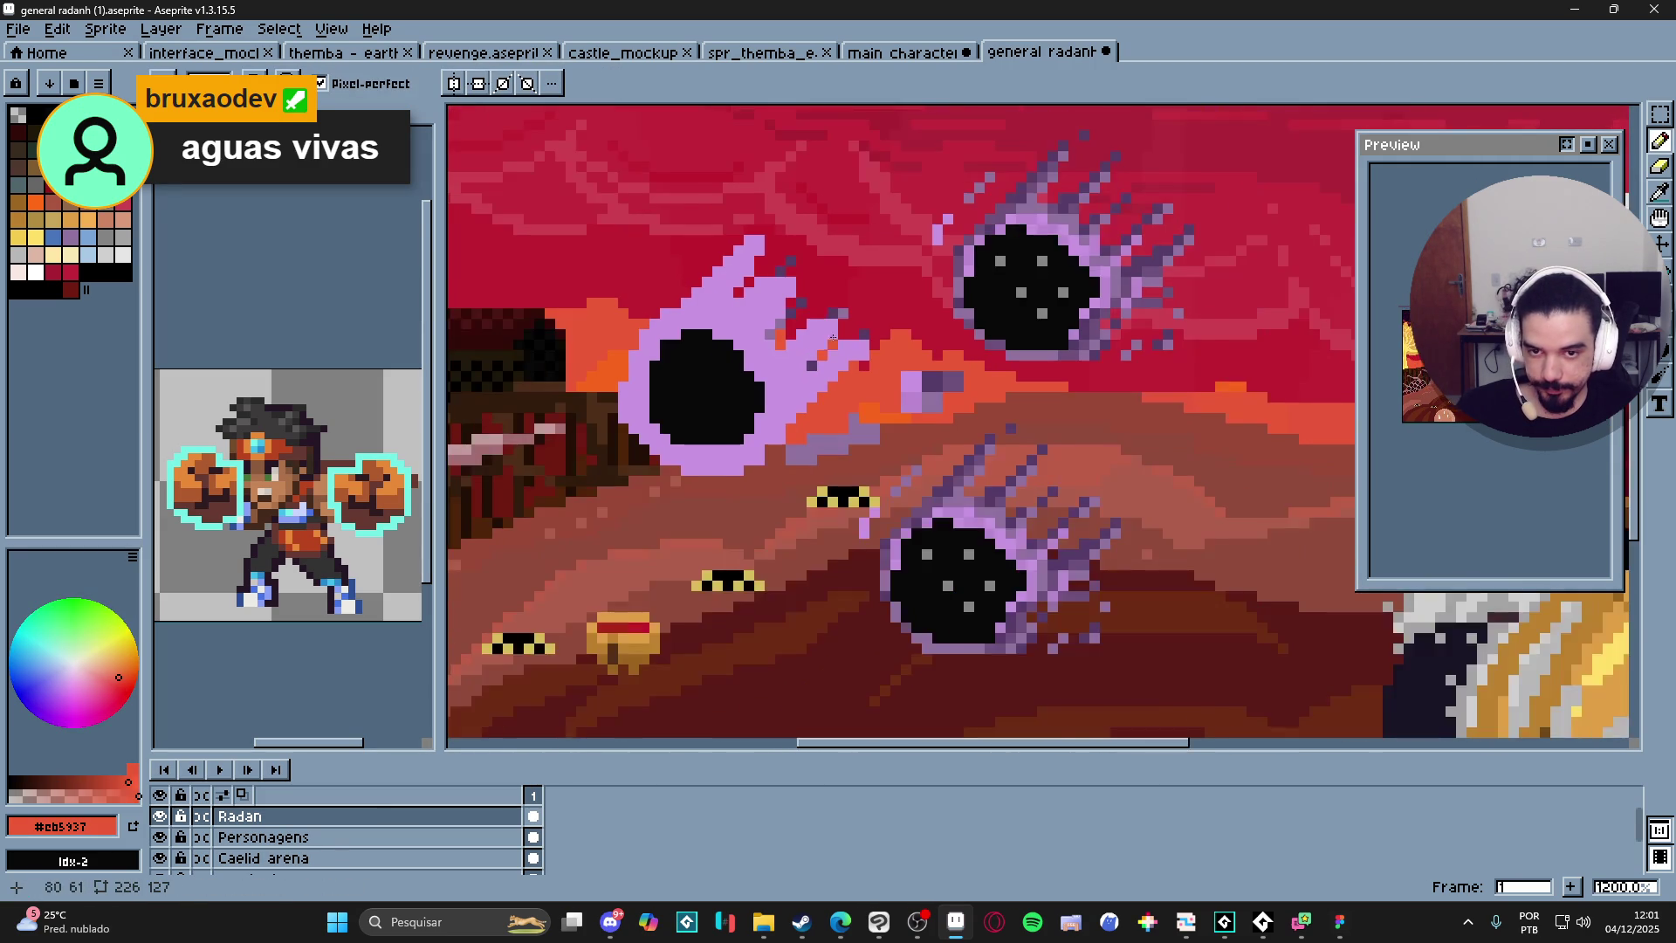
{"action": "scroll", "coordinate": [690, 294], "scroll_direction": "up", "scroll_amount": 1}
{"action": "left_click", "coordinate": [792, 297], "text": "alt"}
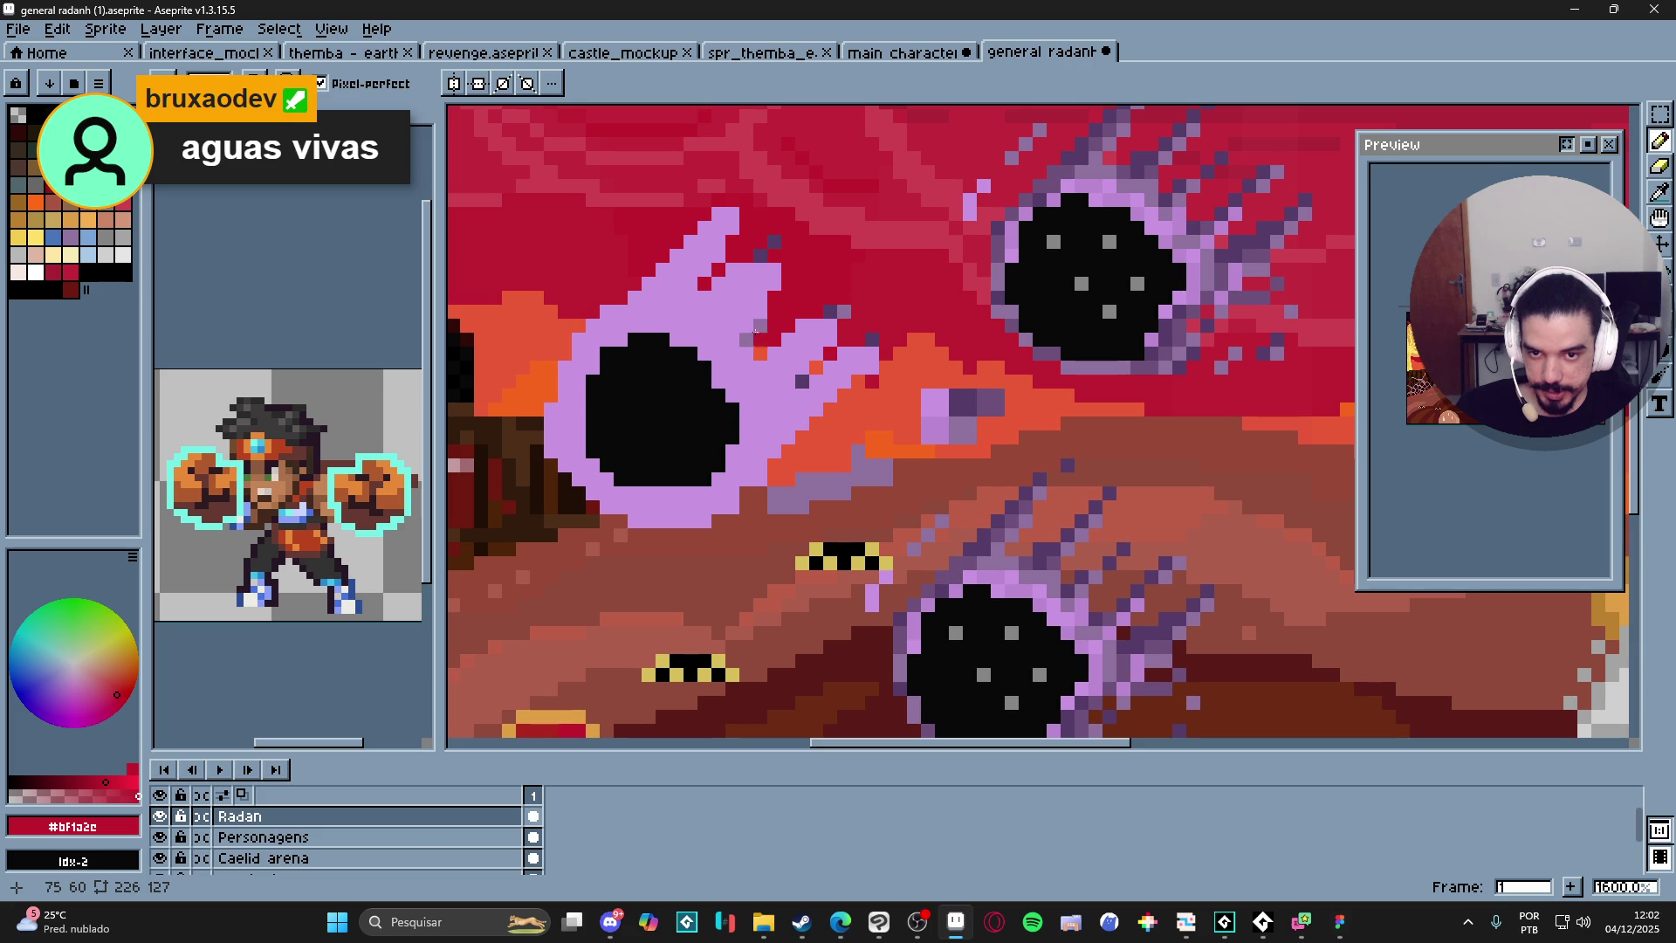
{"action": "left_click", "coordinate": [747, 338], "text": "alt"}
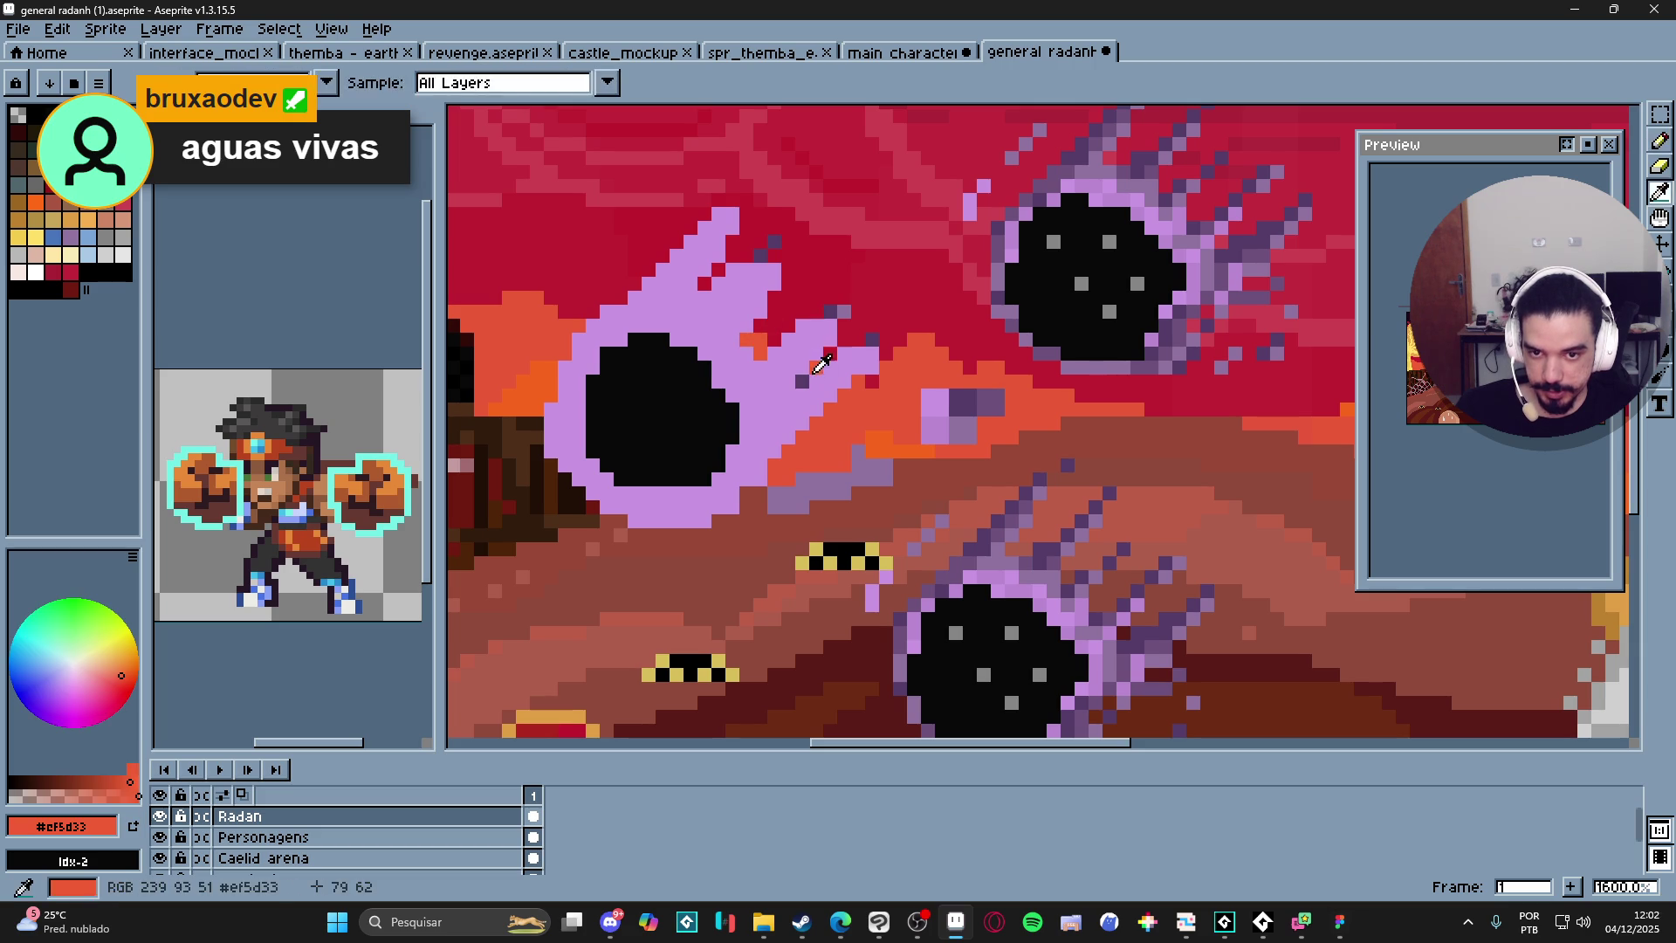
{"action": "left_click", "coordinate": [859, 341], "text": "alt"}
{"action": "left_click", "coordinate": [881, 377], "text": "alt"}
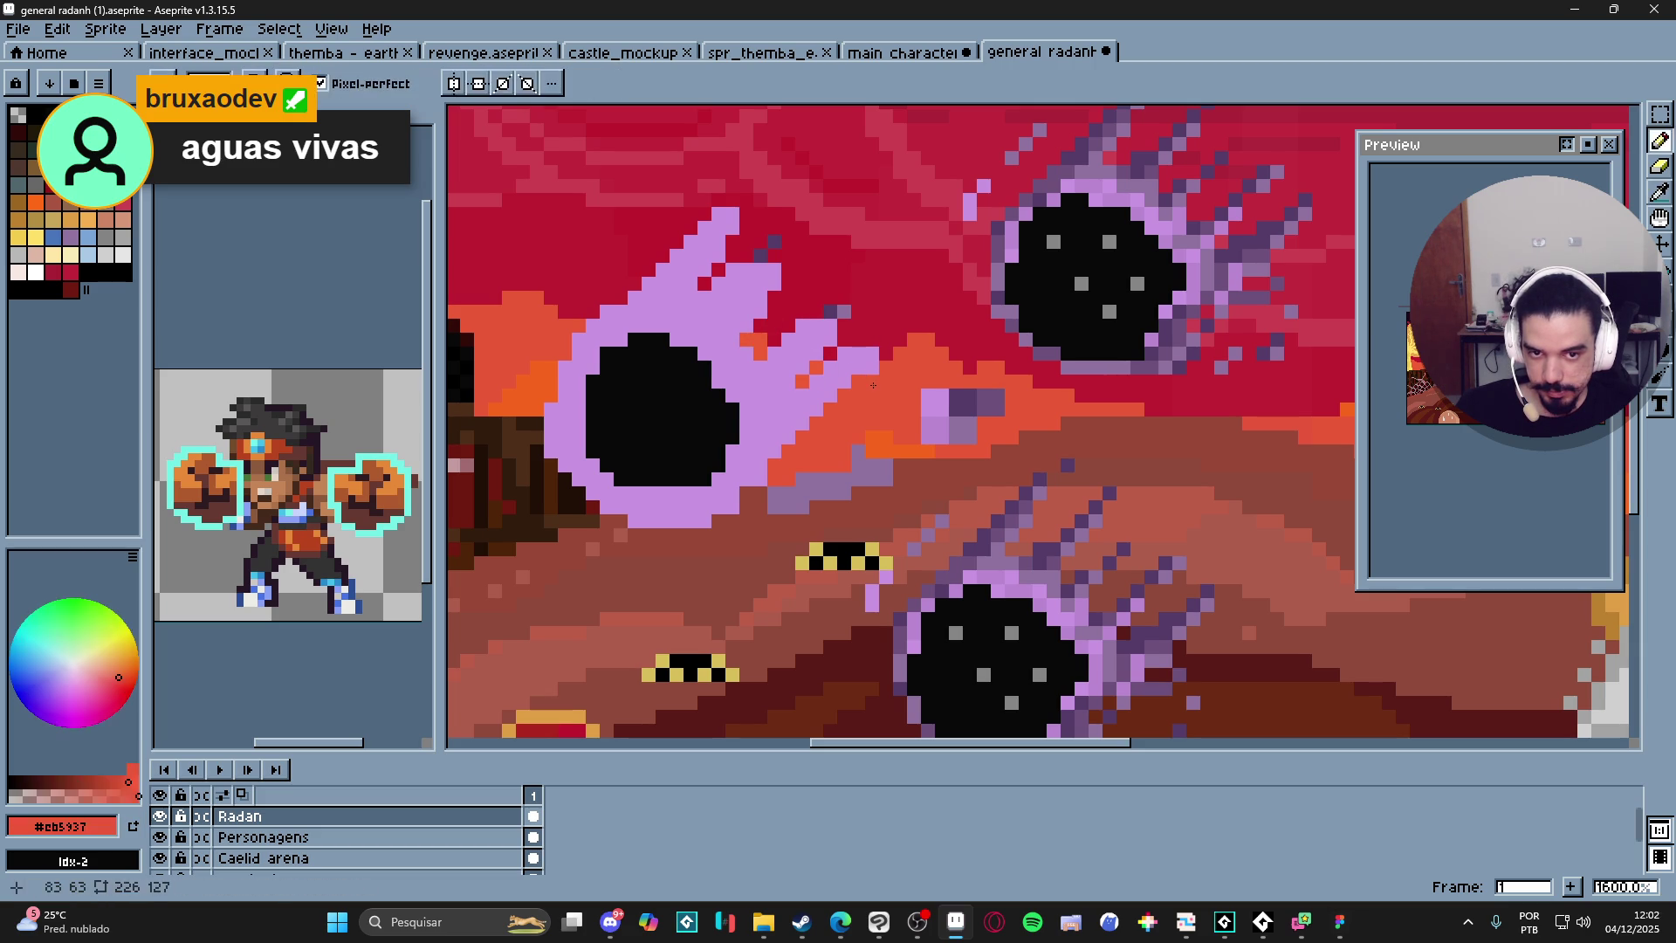
{"action": "left_click", "coordinate": [831, 310], "text": "alt"}
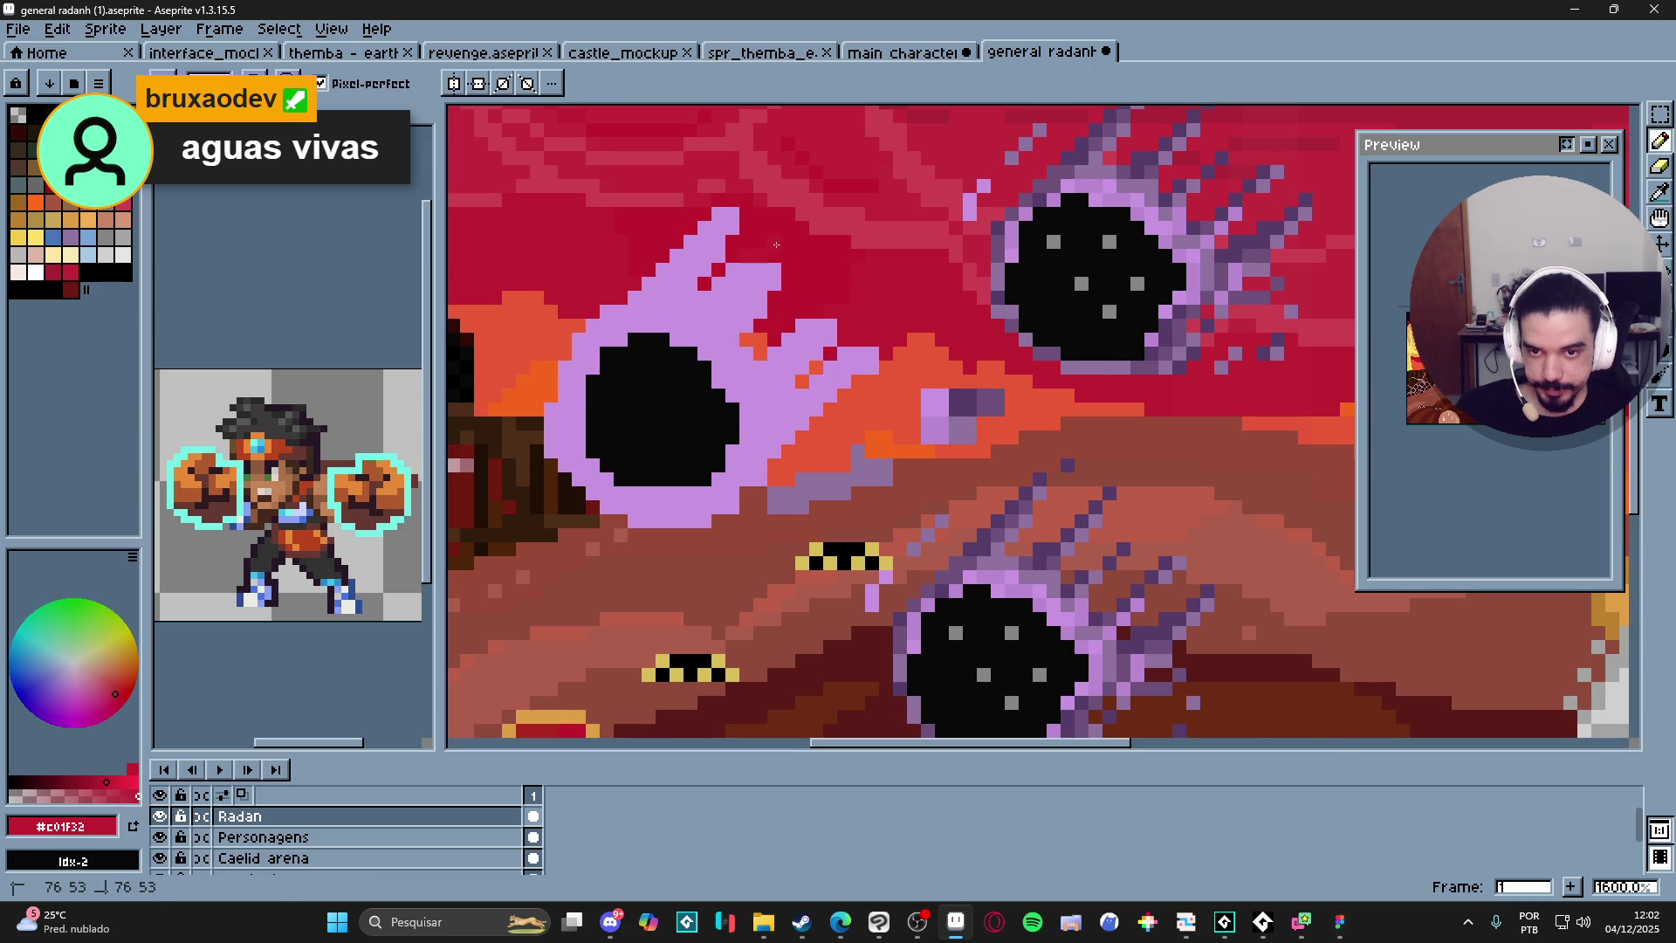
{"action": "scroll", "coordinate": [776, 244], "scroll_direction": "down", "scroll_amount": 2}
{"action": "scroll", "coordinate": [689, 319], "scroll_direction": "up", "scroll_amount": 2}
Sample the meteor-hole black, then pick the pale lilac #c793e2 from the glow.
{"action": "left_click", "coordinate": [689, 319], "text": "alt"}
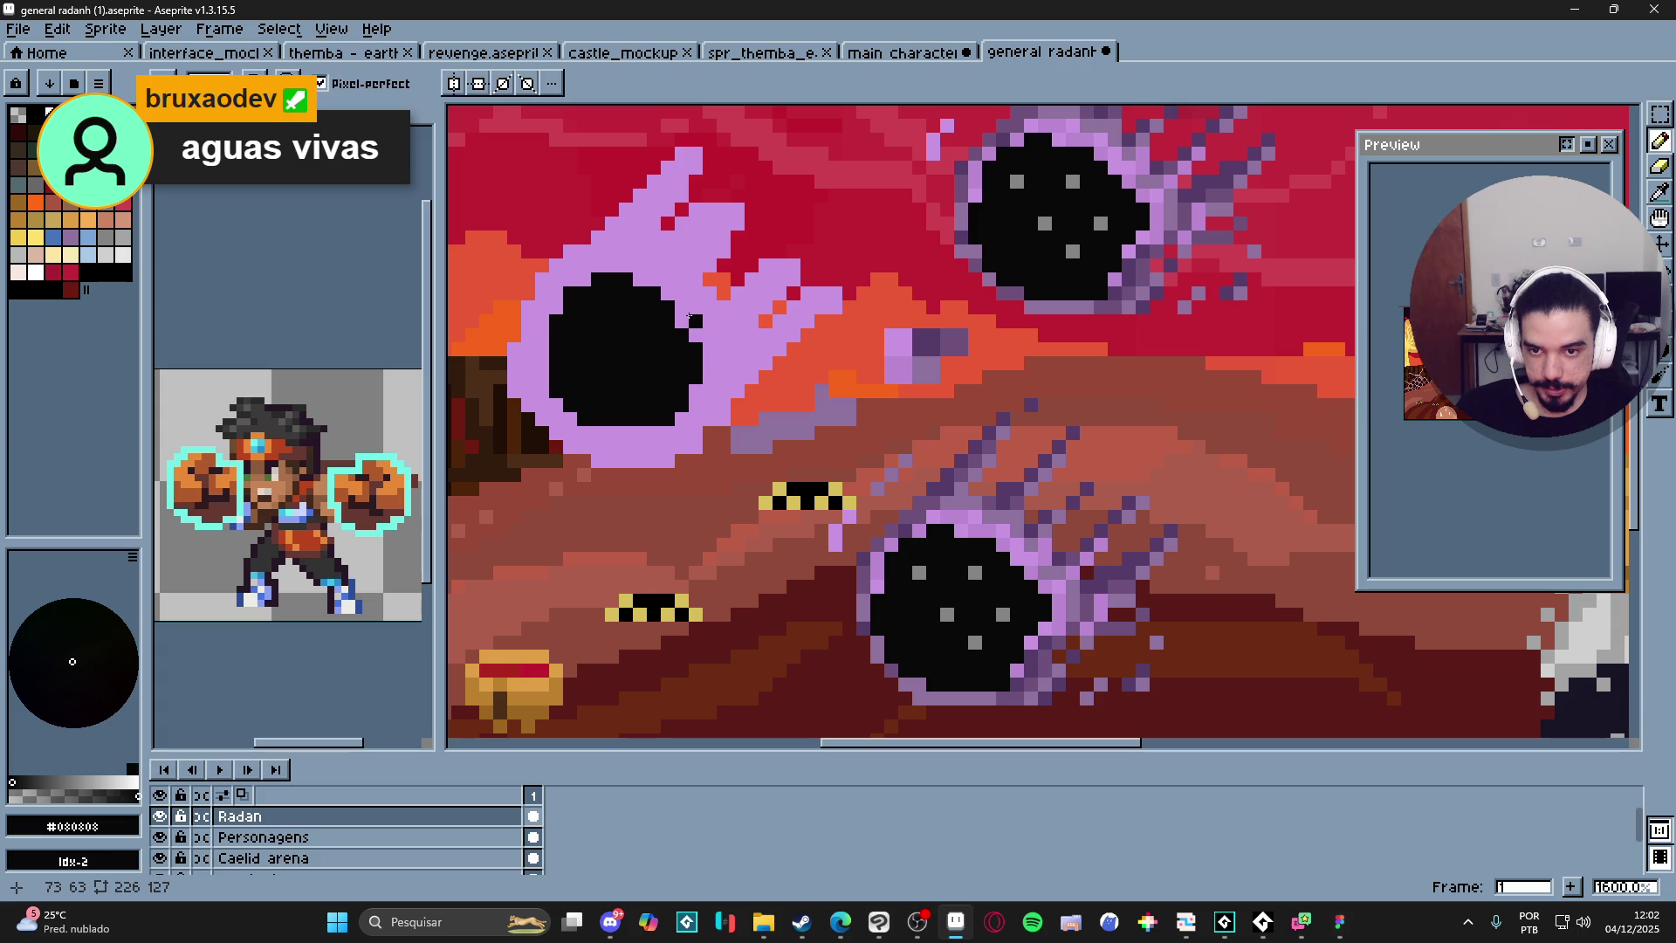
{"action": "scroll", "coordinate": [697, 328], "scroll_direction": "down", "scroll_amount": 3}
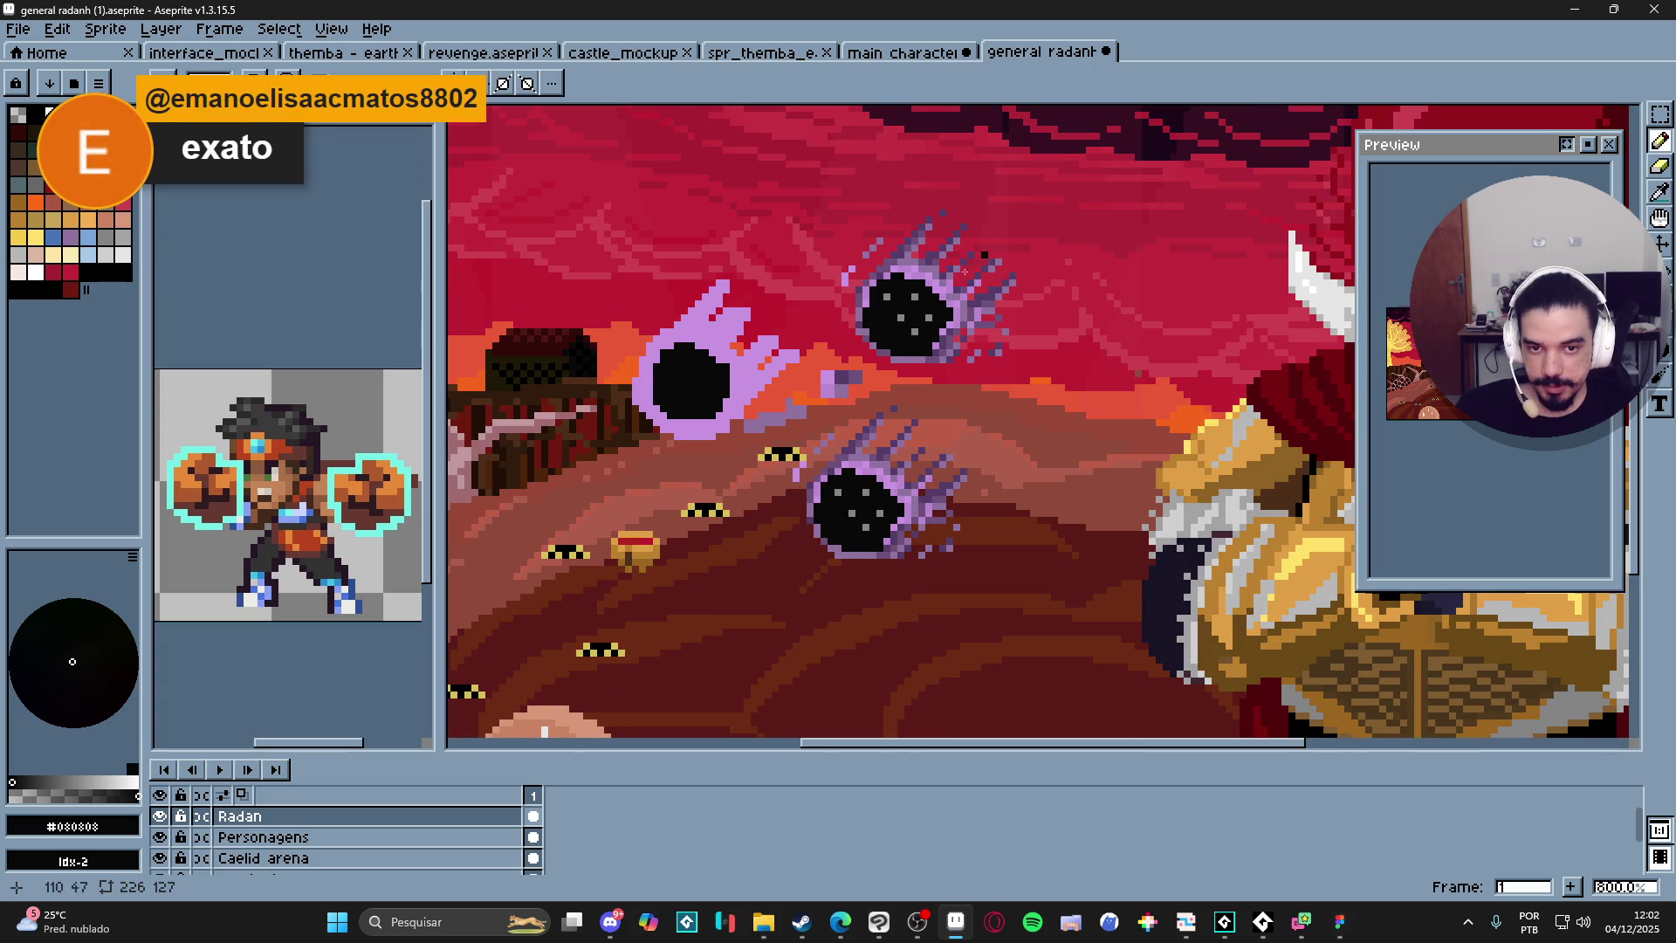
{"action": "scroll", "coordinate": [1038, 256], "scroll_direction": "down", "scroll_amount": 2}
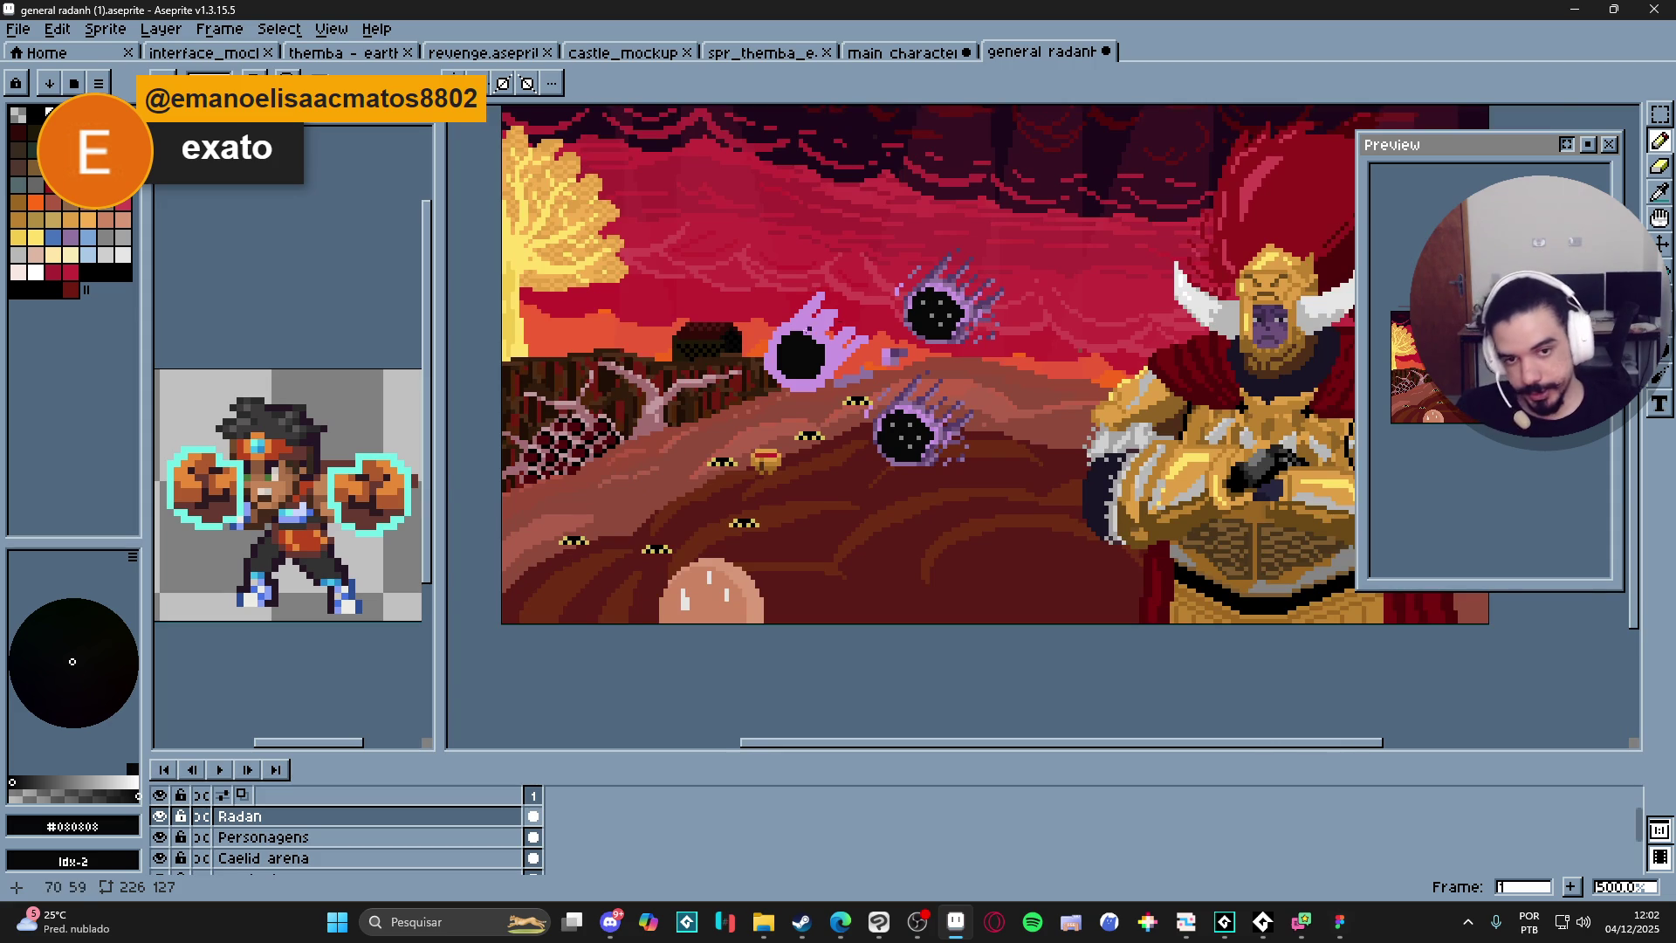
{"action": "scroll", "coordinate": [814, 330], "scroll_direction": "up", "scroll_amount": 4}
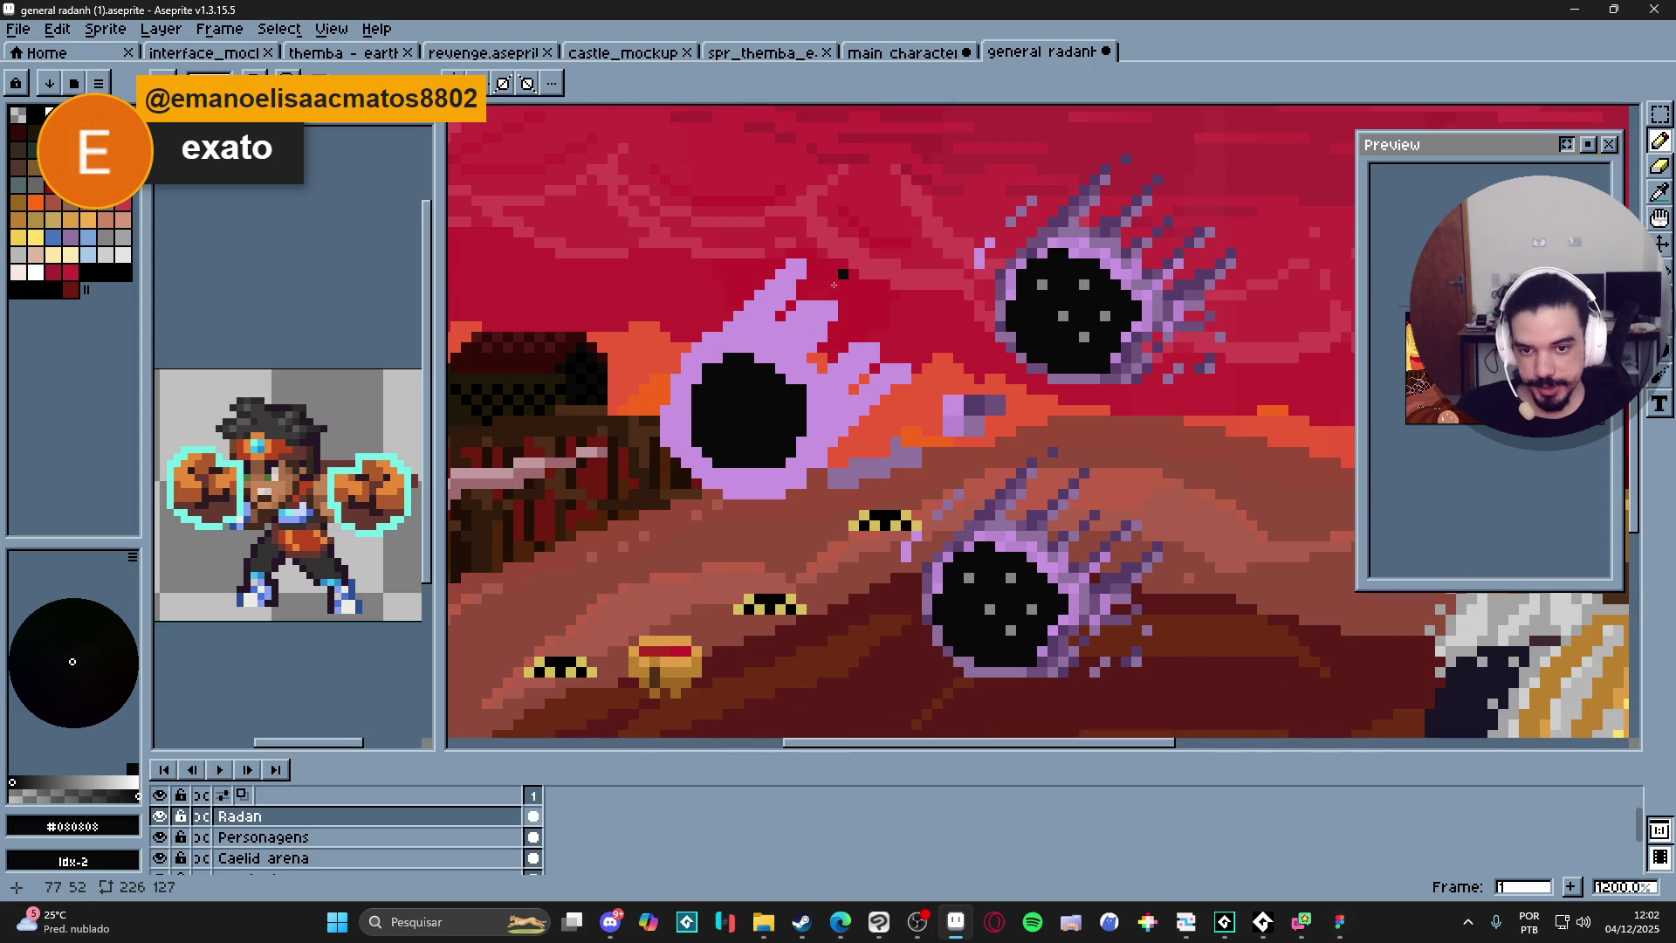
{"action": "scroll", "coordinate": [801, 337], "scroll_direction": "down", "scroll_amount": 2}
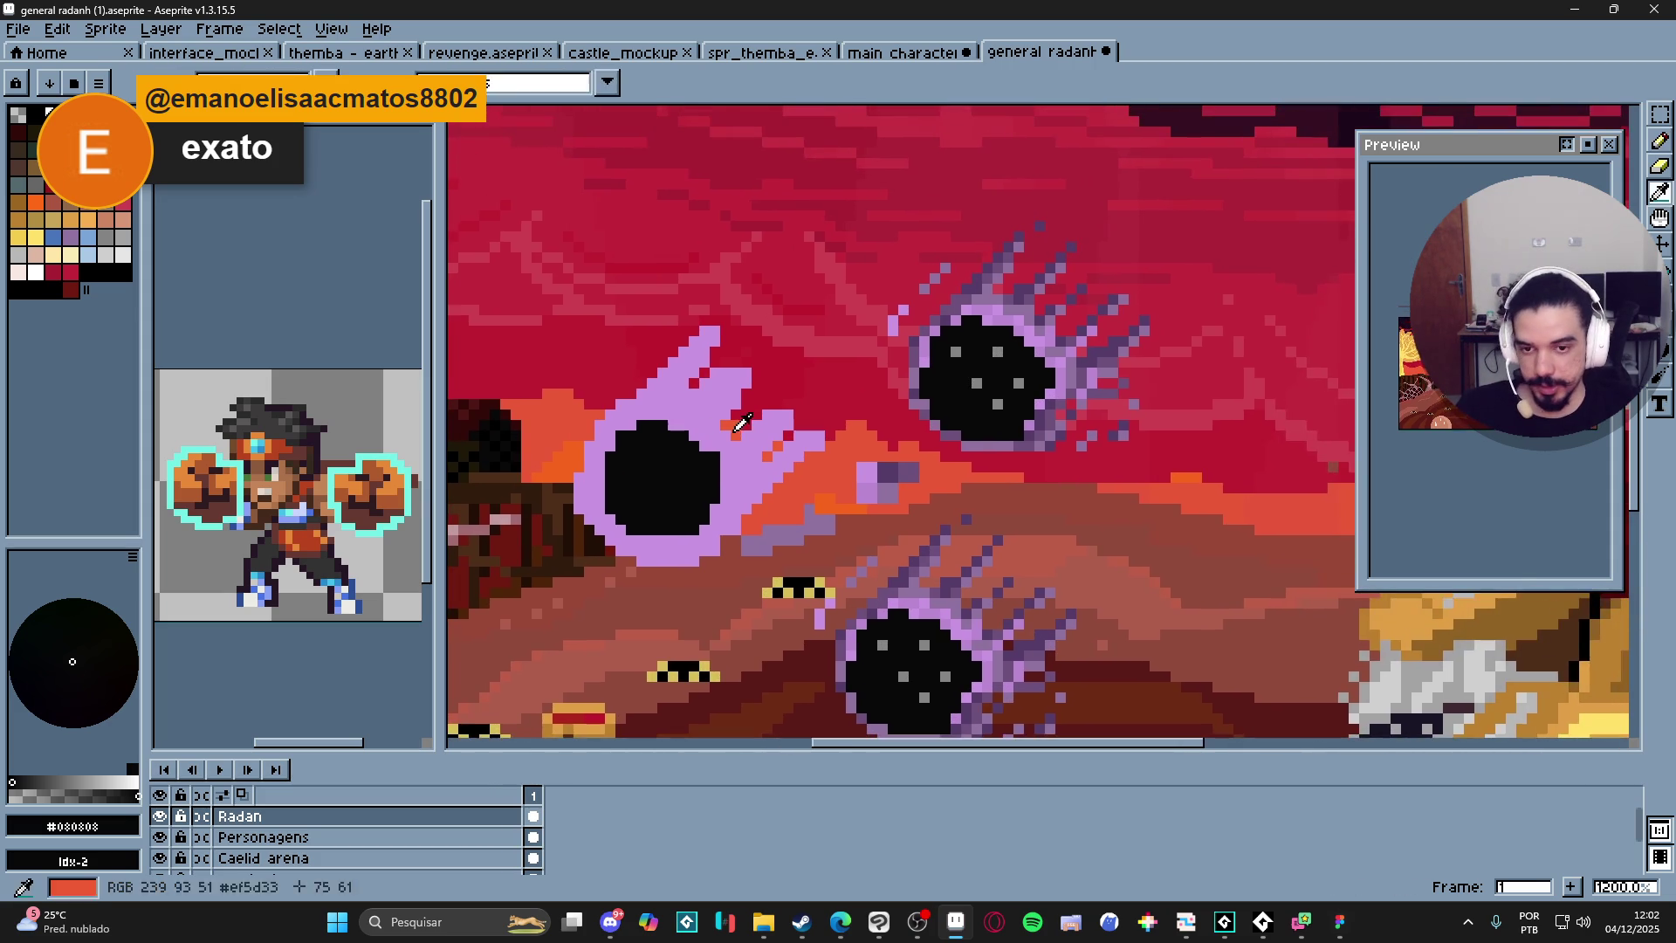
{"action": "left_click", "coordinate": [726, 407], "text": "alt"}
{"action": "scroll", "coordinate": [712, 436], "scroll_direction": "down", "scroll_amount": 2}
{"action": "scroll", "coordinate": [711, 437], "scroll_direction": "up", "scroll_amount": 2}
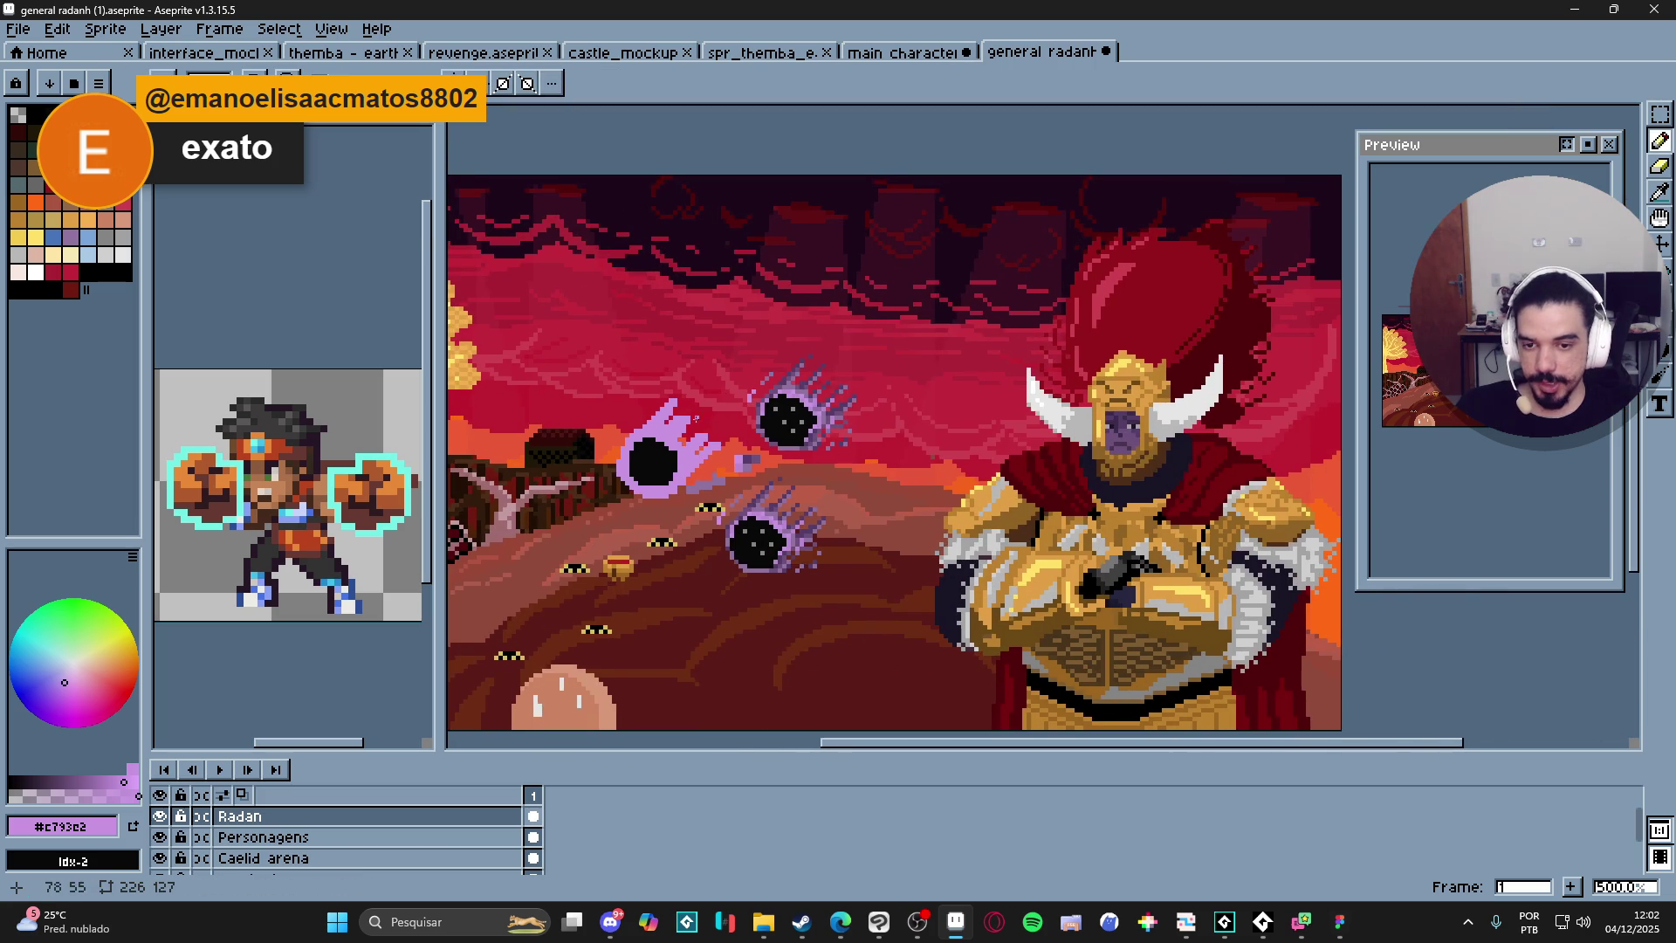
{"action": "scroll", "coordinate": [882, 276], "scroll_direction": "up", "scroll_amount": 2}
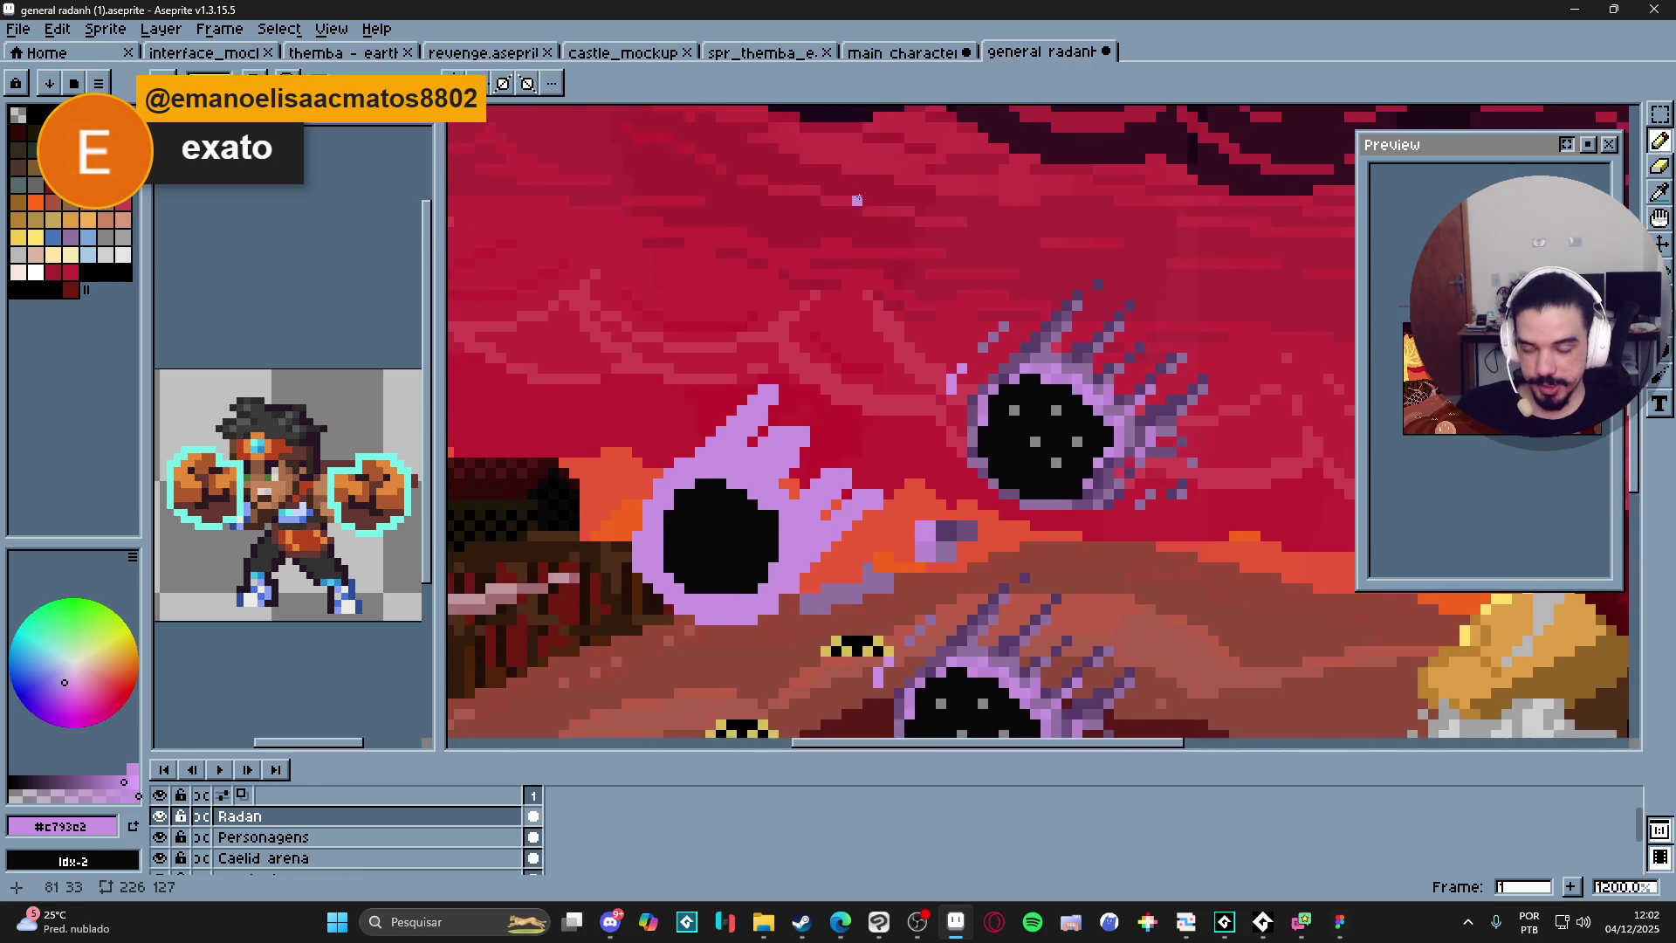
Try four trial lilac strokes near the meteors, undoing each one.
{"action": "mouse_move", "coordinate": [951, 201]}
{"action": "left_mouse_down"}
{"action": "mouse_move", "coordinate": [790, 359]}
{"action": "mouse_move", "coordinate": [857, 337]}
{"action": "left_mouse_up"}
{"action": "key", "text": "ctrl+z"}
{"action": "mouse_move", "coordinate": [951, 163]}
{"action": "left_mouse_down"}
{"action": "mouse_move", "coordinate": [882, 243]}
{"action": "mouse_move", "coordinate": [740, 273]}
{"action": "mouse_move", "coordinate": [672, 360]}
{"action": "left_mouse_up"}
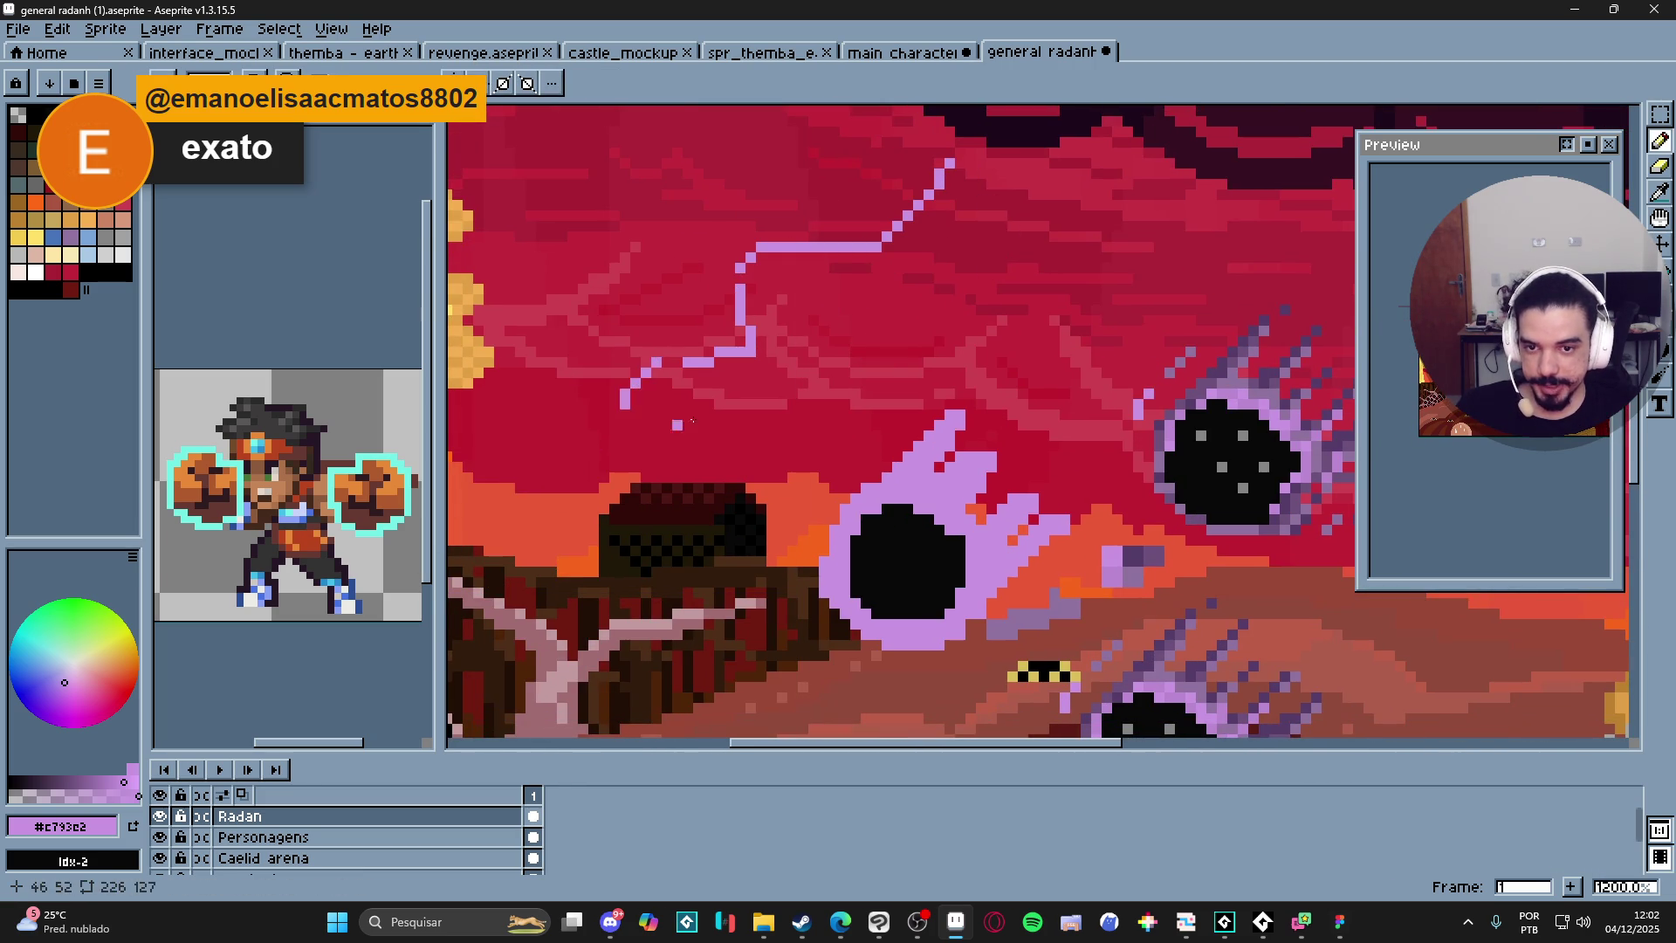
{"action": "key", "text": "ctrl+z"}
{"action": "mouse_move", "coordinate": [1157, 267]}
{"action": "left_mouse_down"}
{"action": "mouse_move", "coordinate": [965, 419]}
{"action": "mouse_move", "coordinate": [1023, 489]}
{"action": "mouse_move", "coordinate": [922, 115]}
{"action": "left_mouse_up"}
{"action": "key", "text": "ctrl+z"}
{"action": "mouse_move", "coordinate": [938, 209]}
{"action": "left_mouse_down"}
{"action": "mouse_move", "coordinate": [919, 277]}
{"action": "mouse_move", "coordinate": [1096, 378]}
{"action": "left_mouse_up"}
{"action": "key", "text": "ctrl+z"}
{"action": "key", "text": "ctrl+z"}
Draw a lilac streak rising up-right from the pale meteor's tail and thicken it.
{"action": "left_click_drag", "start_coordinate": [702, 378], "coordinate": [947, 413]}
{"action": "scroll", "coordinate": [947, 413], "scroll_direction": "up", "scroll_amount": 1}
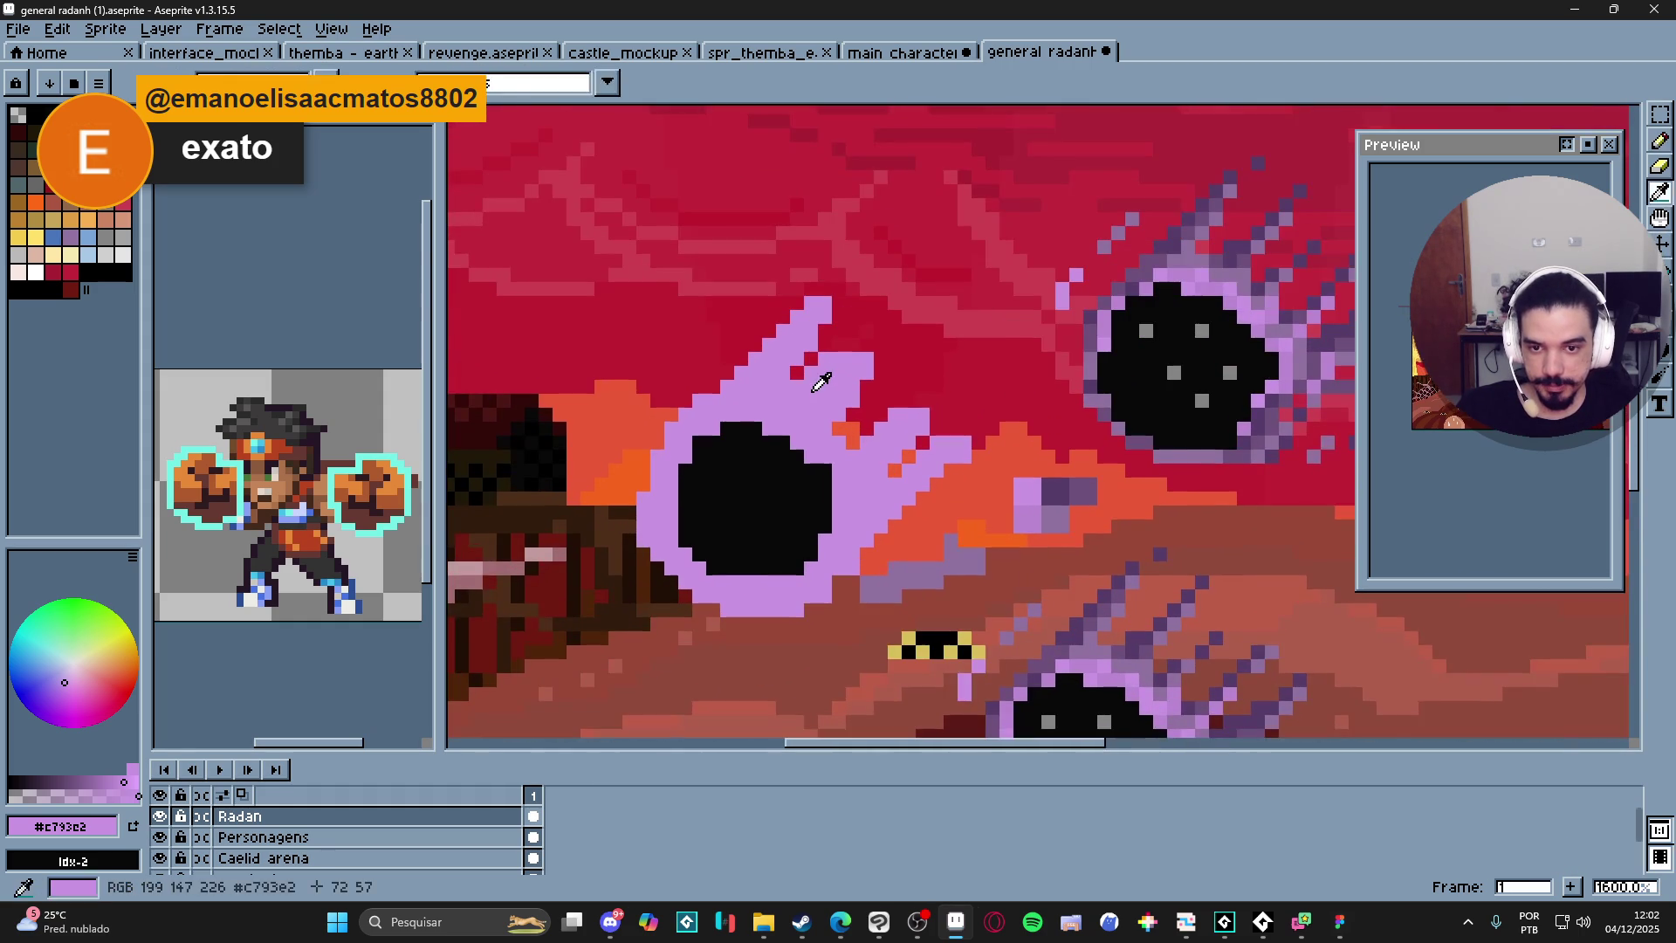
{"action": "left_click_drag", "start_coordinate": [757, 356], "coordinate": [695, 385]}
{"action": "mouse_move", "coordinate": [810, 376]}
{"action": "left_mouse_down"}
{"action": "mouse_move", "coordinate": [811, 319]}
{"action": "mouse_move", "coordinate": [917, 255]}
{"action": "mouse_move", "coordinate": [920, 223]}
{"action": "mouse_move", "coordinate": [971, 212]}
{"action": "mouse_move", "coordinate": [920, 281]}
{"action": "mouse_move", "coordinate": [841, 307]}
{"action": "mouse_move", "coordinate": [829, 363]}
{"action": "mouse_move", "coordinate": [743, 452]}
{"action": "left_mouse_up"}
{"action": "left_click", "coordinate": [832, 326]}
{"action": "scroll", "coordinate": [798, 443], "scroll_direction": "down", "scroll_amount": 4}
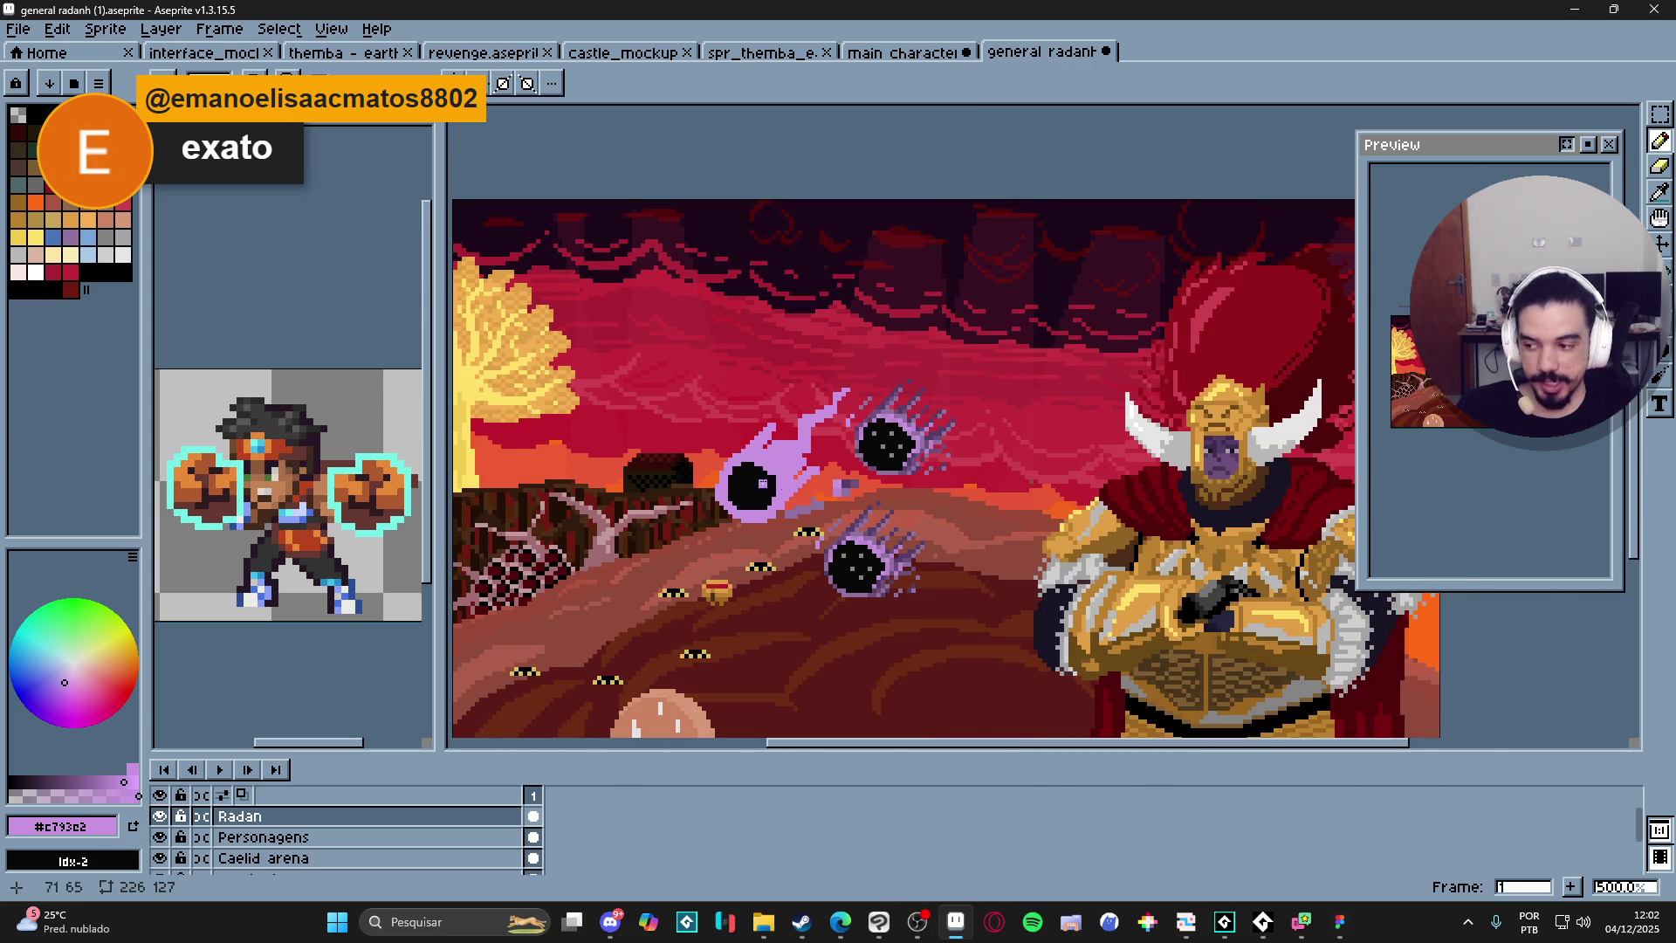
{"action": "scroll", "coordinate": [812, 453], "scroll_direction": "up", "scroll_amount": 2}
{"action": "scroll", "coordinate": [783, 469], "scroll_direction": "down", "scroll_amount": 1}
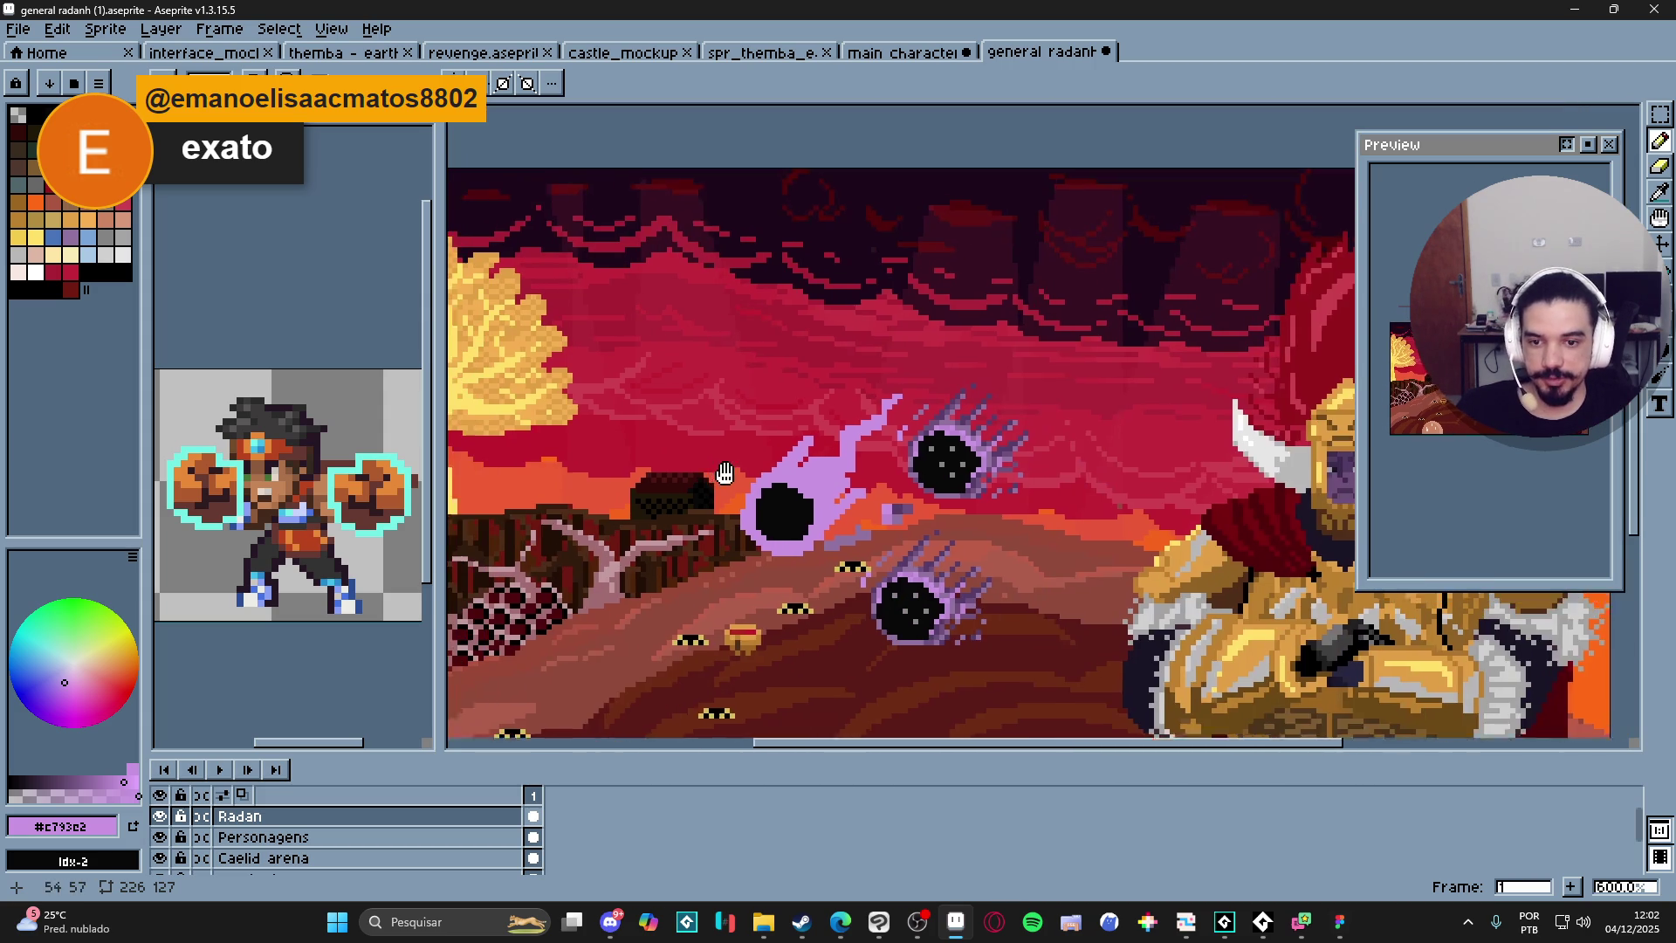
{"action": "key", "text": "alt+Tab"}
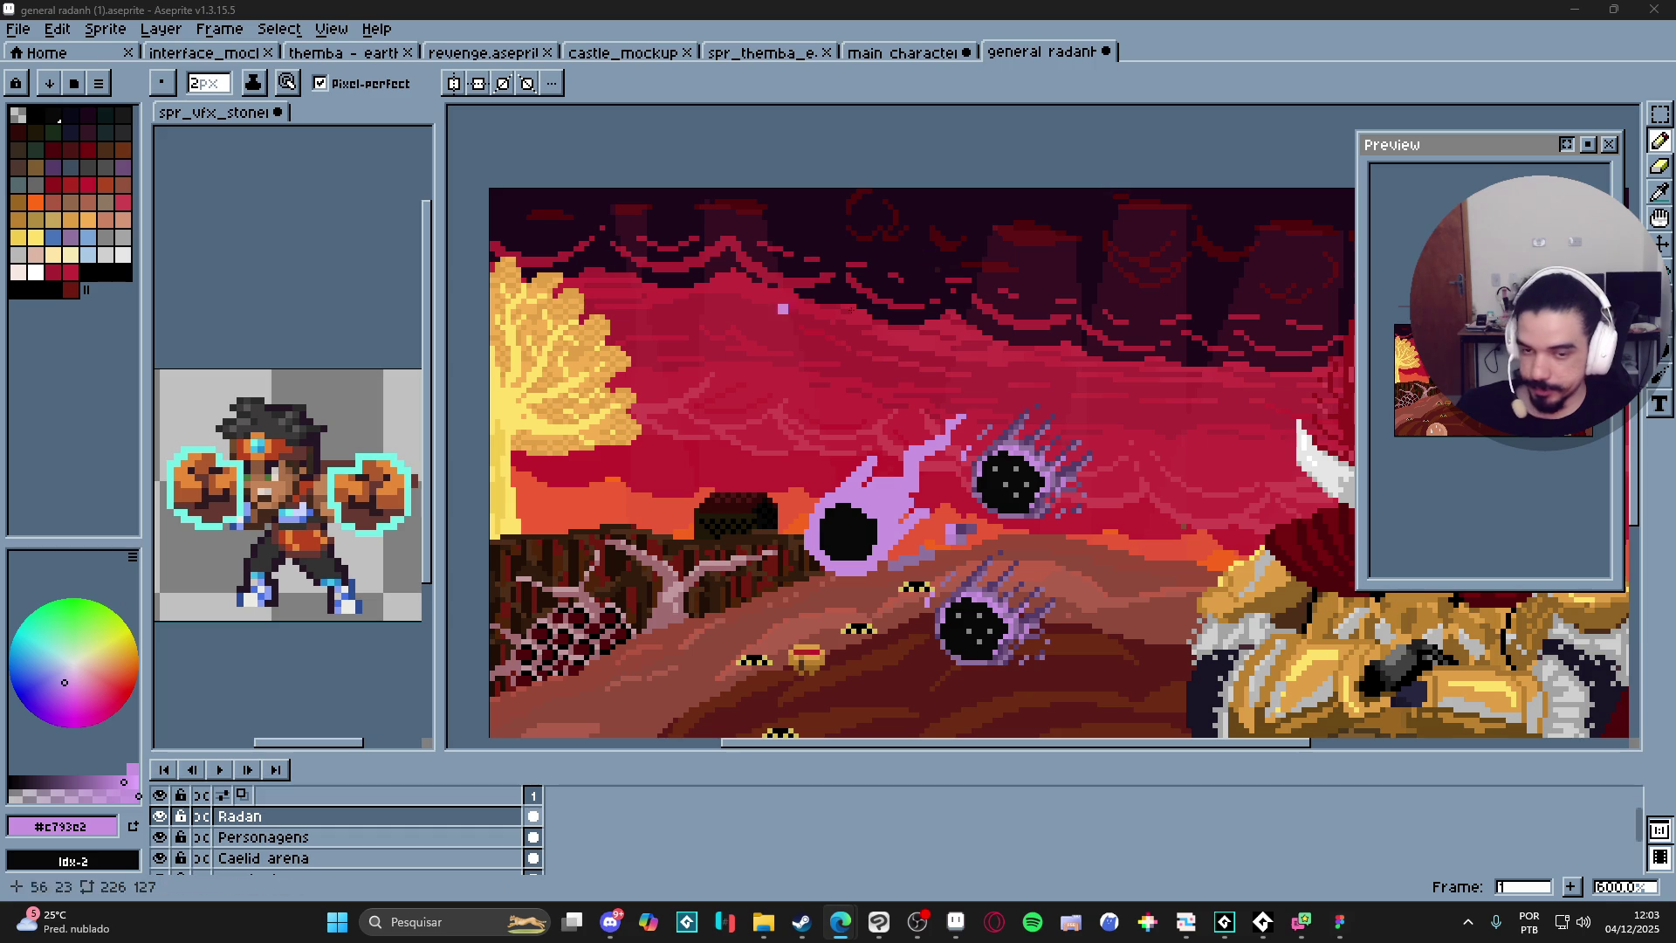
{"action": "left_click", "coordinate": [17, 28]}
Create a new 1280×720 sprite and paste the room scene into it.
{"action": "left_click", "coordinate": [35, 45]}
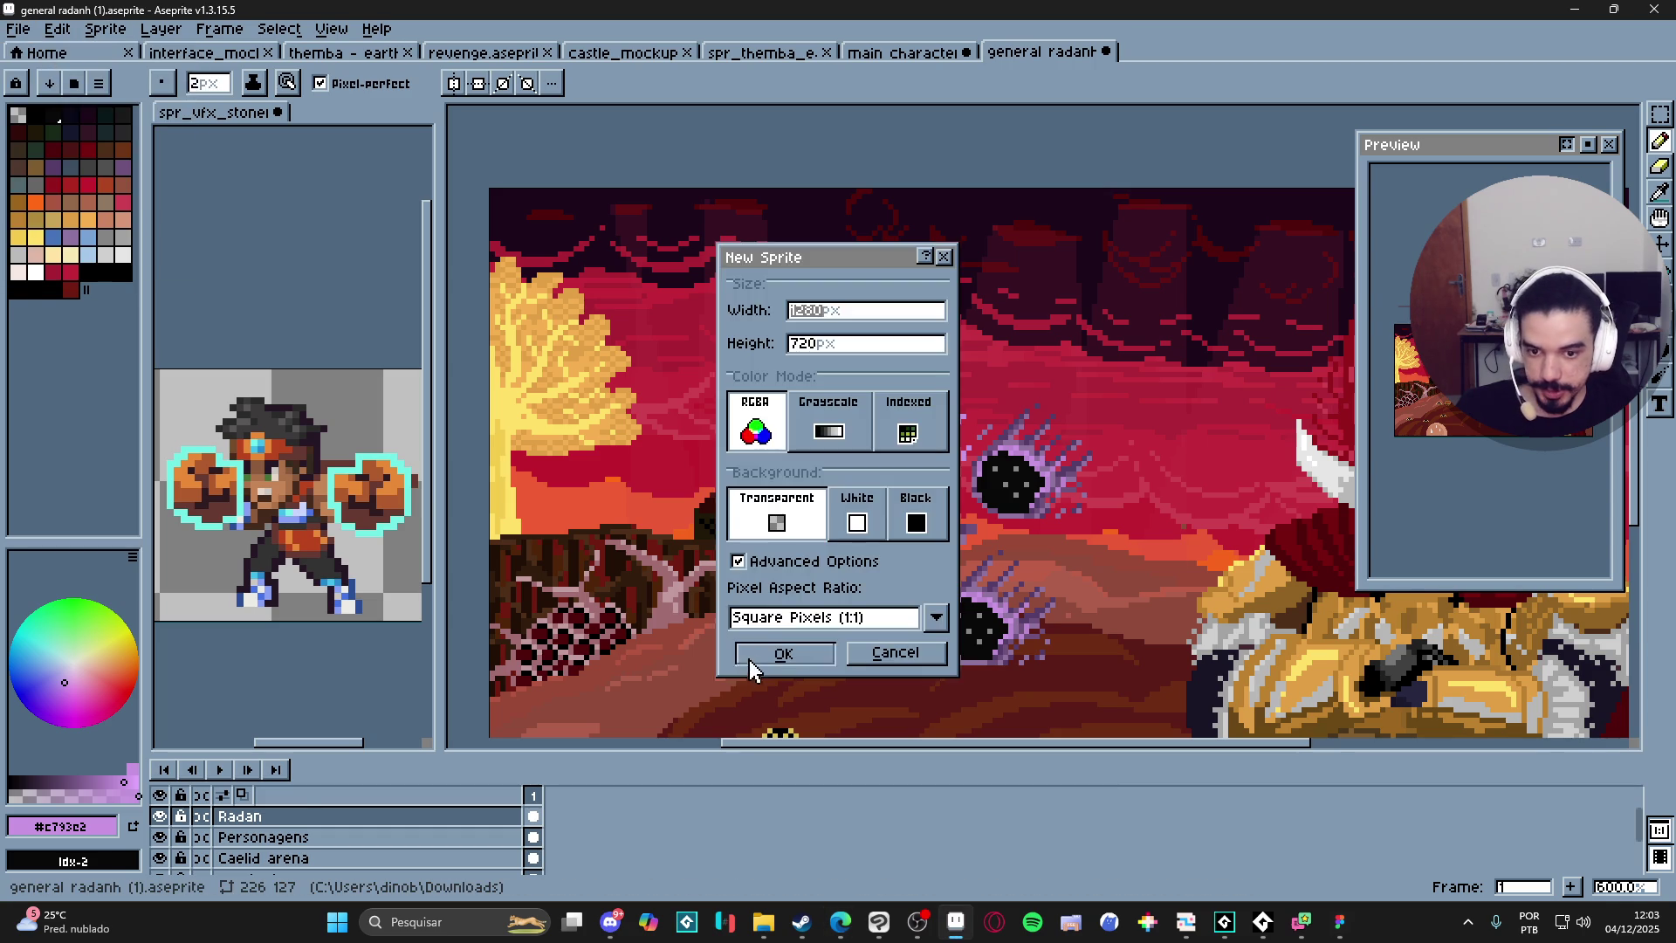
{"action": "left_click", "coordinate": [783, 652]}
{"action": "key", "text": "ctrl+v"}
{"action": "scroll", "coordinate": [851, 441], "scroll_direction": "up", "scroll_amount": 3}
{"action": "scroll", "coordinate": [851, 441], "scroll_direction": "up", "scroll_amount": 2}
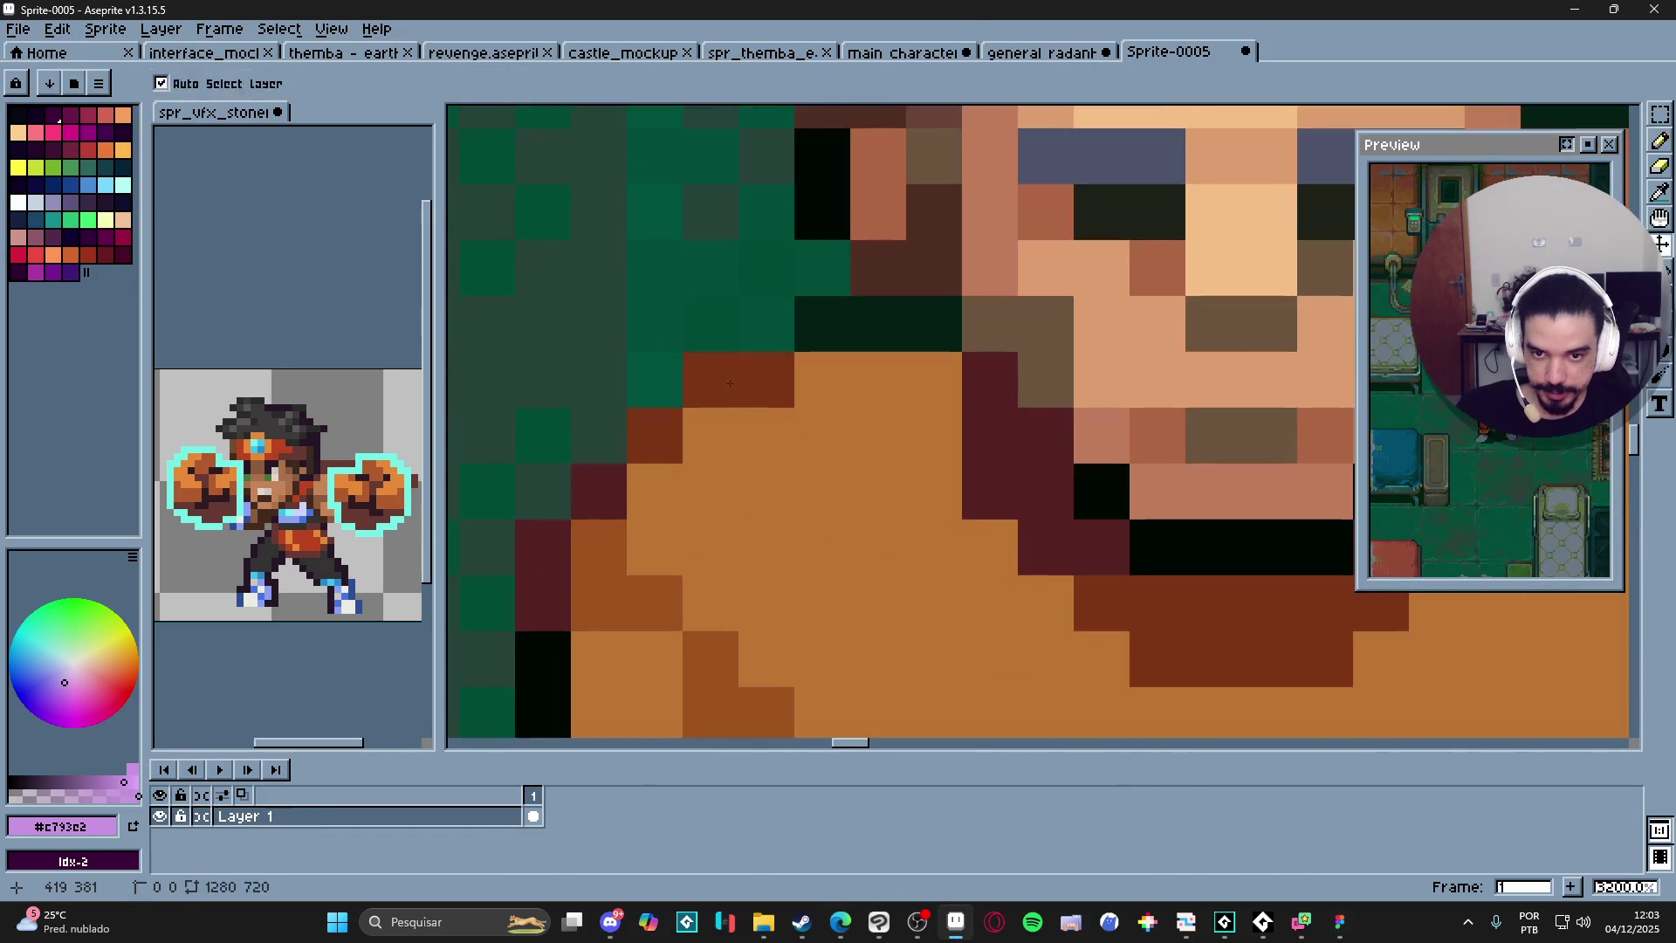
{"action": "scroll", "coordinate": [741, 393], "scroll_direction": "down", "scroll_amount": 3}
Resize the sprite to 50%, making it 640×360.
{"action": "left_click", "coordinate": [105, 29]}
{"action": "left_click", "coordinate": [143, 125]}
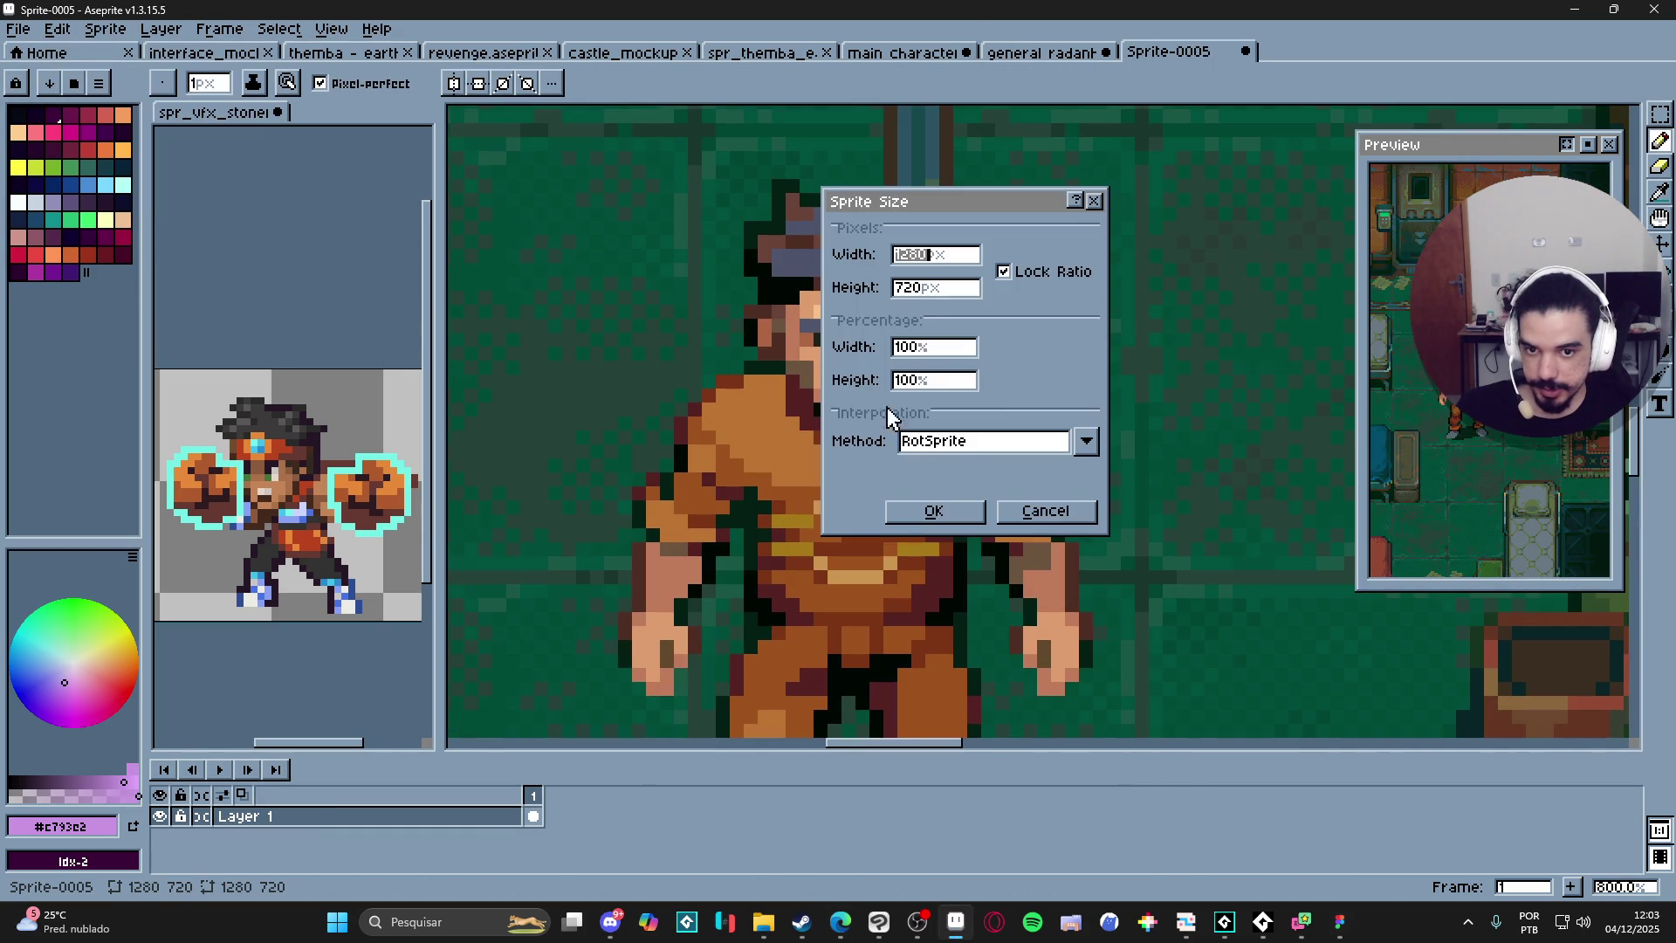
{"action": "left_click", "coordinate": [925, 346]}
{"action": "type", "text": "50"}
{"action": "key", "text": "Return"}
{"action": "scroll", "coordinate": [869, 493], "scroll_direction": "down", "scroll_amount": 3}
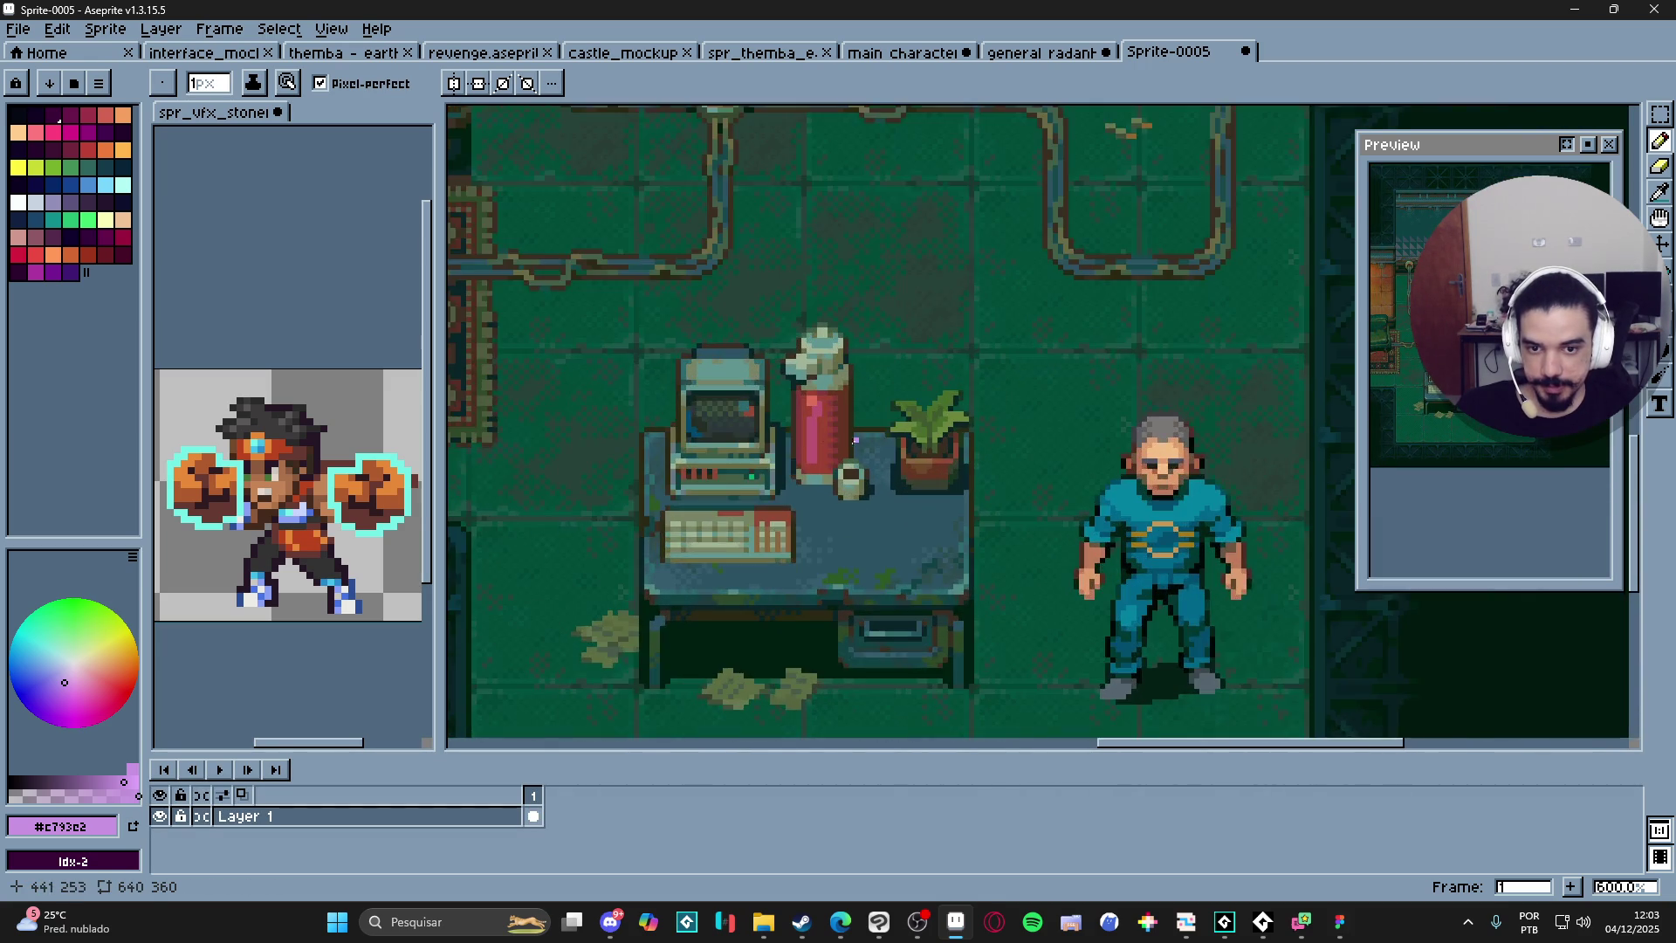
{"action": "mouse_move", "coordinate": [662, 381]}
{"action": "left_mouse_down"}
{"action": "mouse_move", "coordinate": [819, 526]}
{"action": "mouse_move", "coordinate": [893, 489]}
{"action": "mouse_move", "coordinate": [673, 373]}
{"action": "left_mouse_up"}
{"action": "scroll", "coordinate": [657, 334], "scroll_direction": "down", "scroll_amount": 1}
{"action": "mouse_move", "coordinate": [559, 289]}
{"action": "left_mouse_down"}
{"action": "mouse_move", "coordinate": [627, 364]}
{"action": "mouse_move", "coordinate": [840, 405]}
{"action": "left_mouse_up"}
{"action": "scroll", "coordinate": [686, 361], "scroll_direction": "up", "scroll_amount": 1}
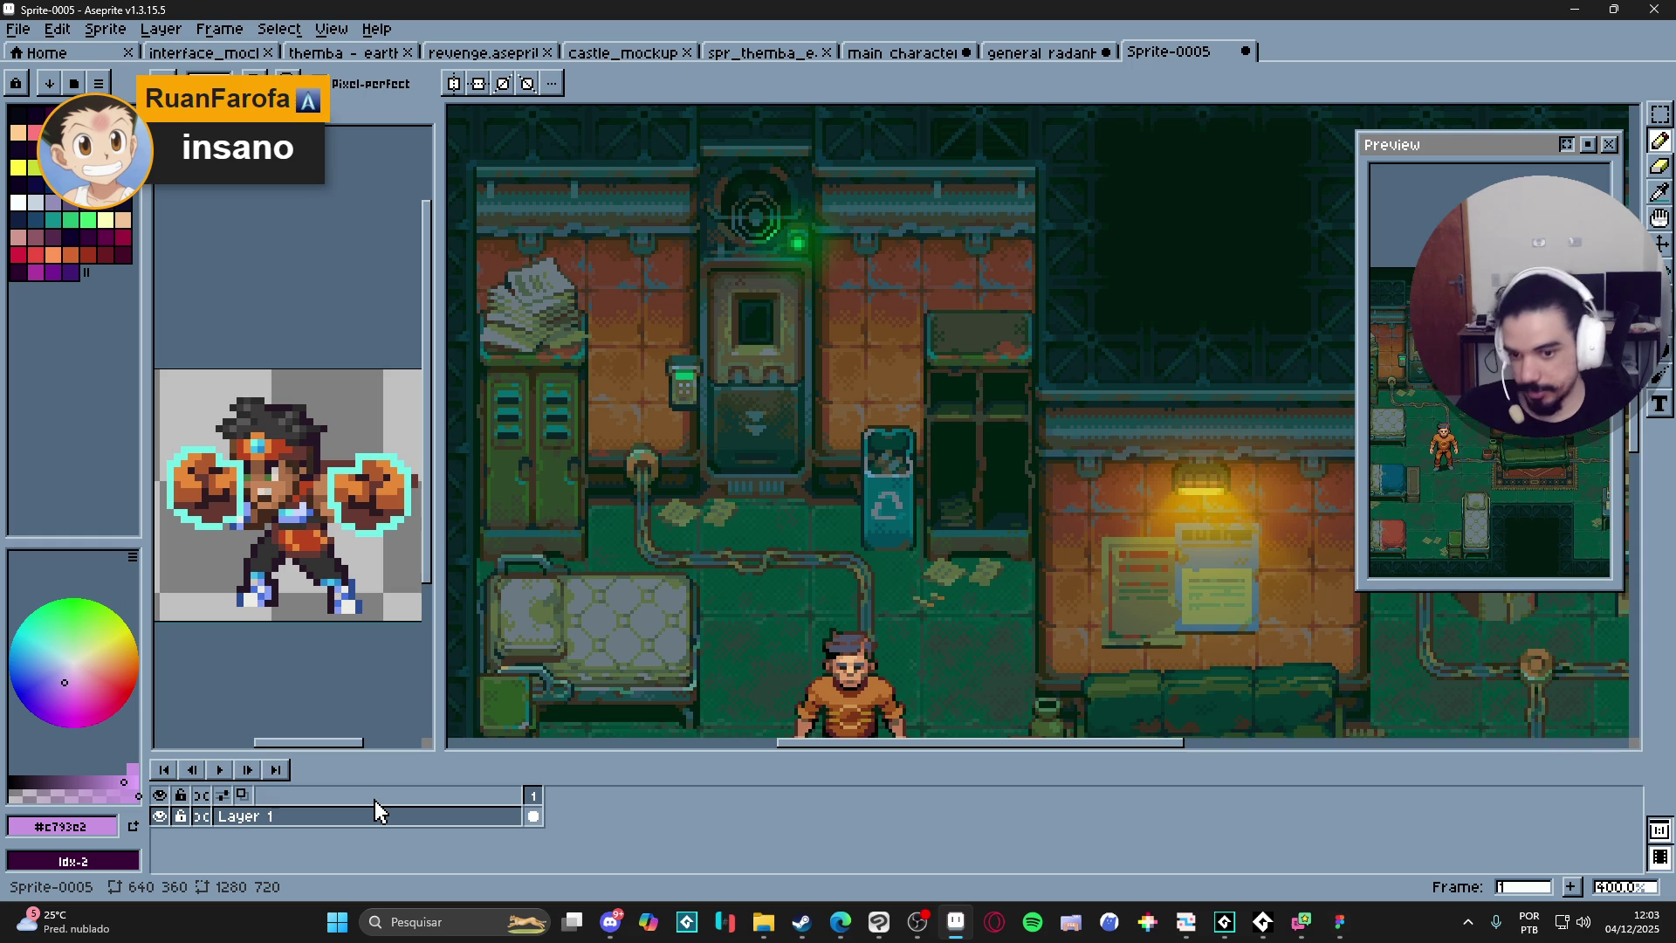
Add a second layer over the room, then return to the general radanh scene.
{"action": "key", "text": "shift+n"}
{"action": "scroll", "coordinate": [617, 608], "scroll_direction": "down", "scroll_amount": 1}
{"action": "mouse_move", "coordinate": [702, 642]}
{"action": "left_mouse_down"}
{"action": "mouse_move", "coordinate": [674, 556]}
{"action": "mouse_move", "coordinate": [687, 496]}
{"action": "left_mouse_up"}
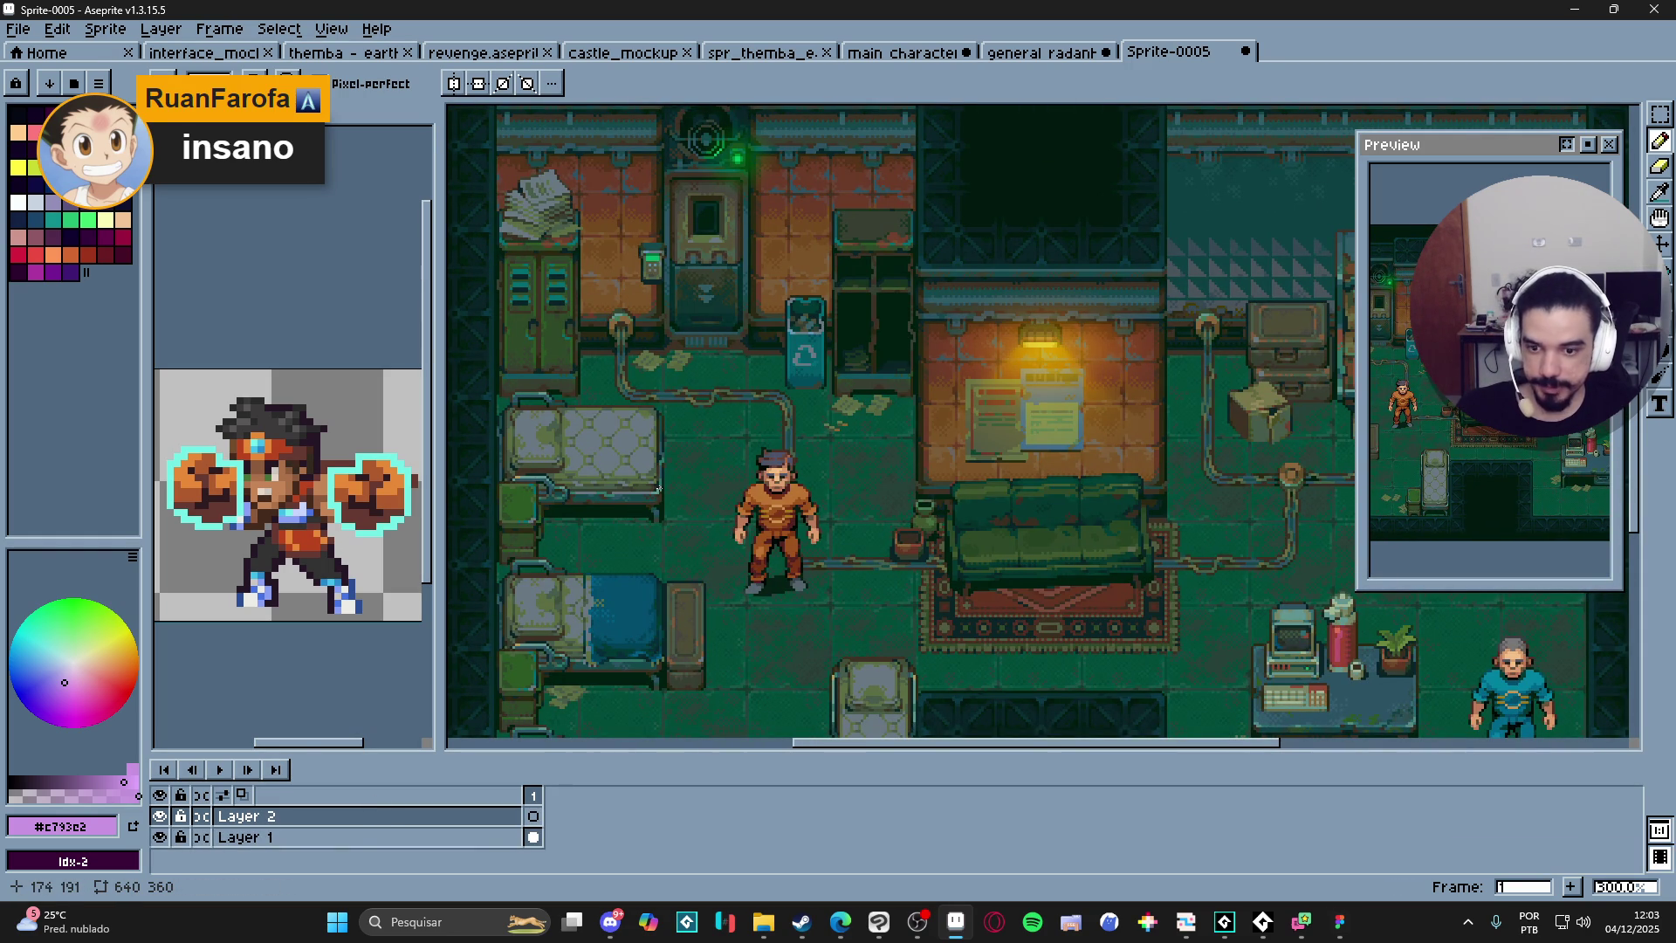
{"action": "left_click", "coordinate": [1052, 52]}
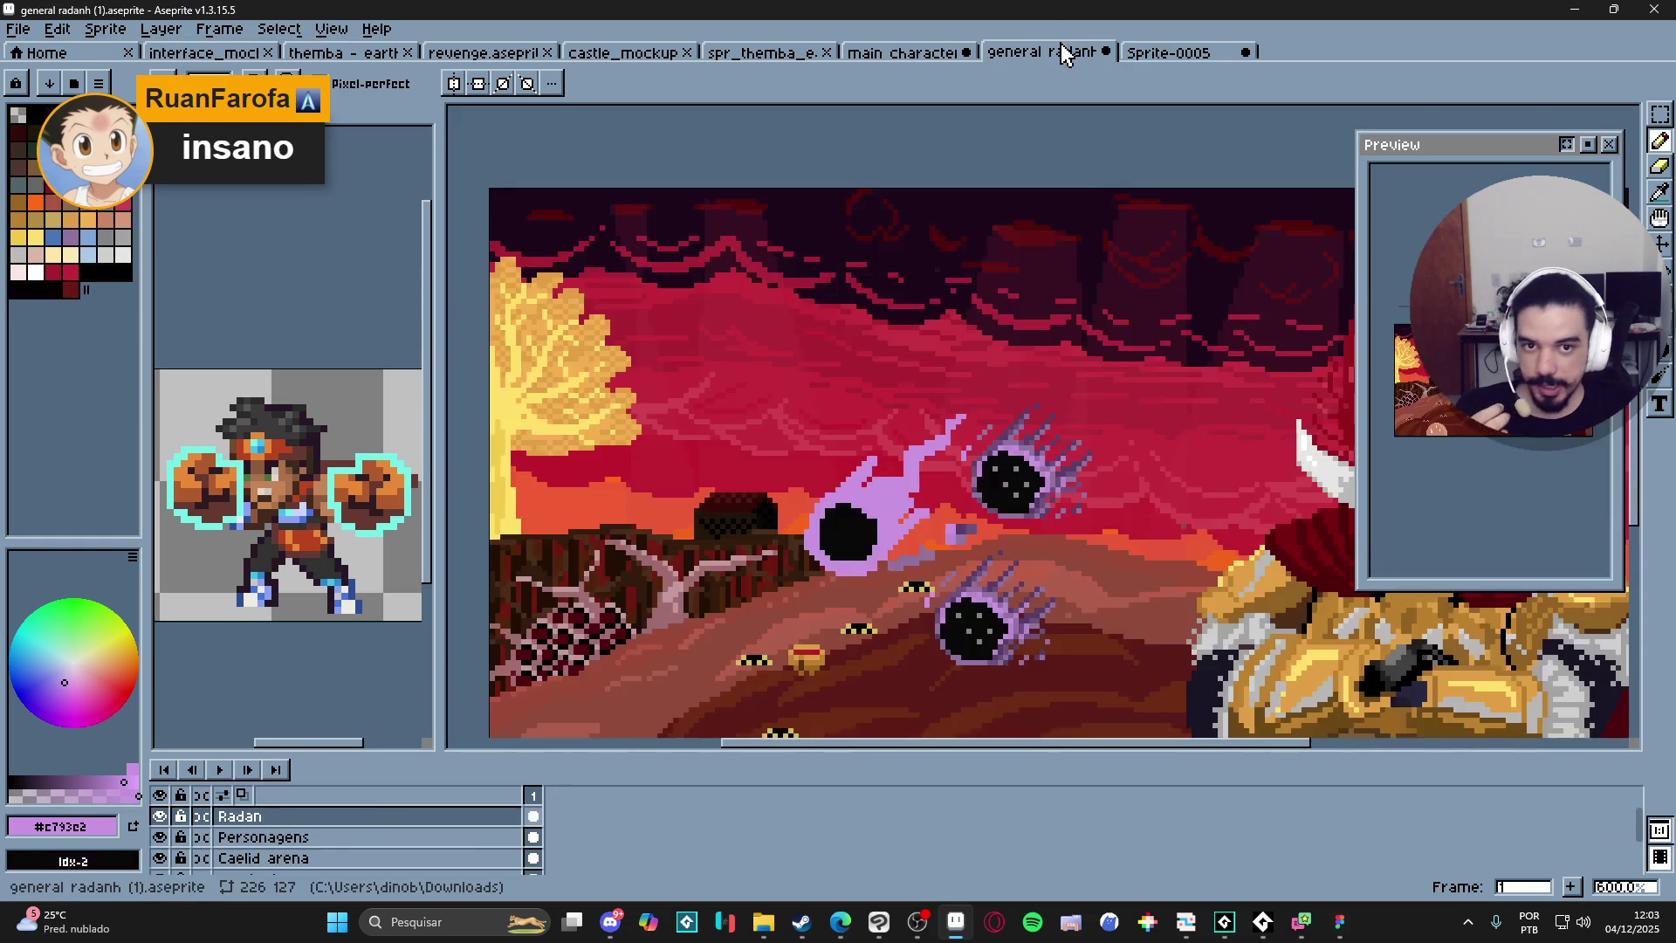
{"action": "scroll", "coordinate": [860, 476], "scroll_direction": "down", "scroll_amount": 1}
{"action": "scroll", "coordinate": [860, 475], "scroll_direction": "up", "scroll_amount": 4}
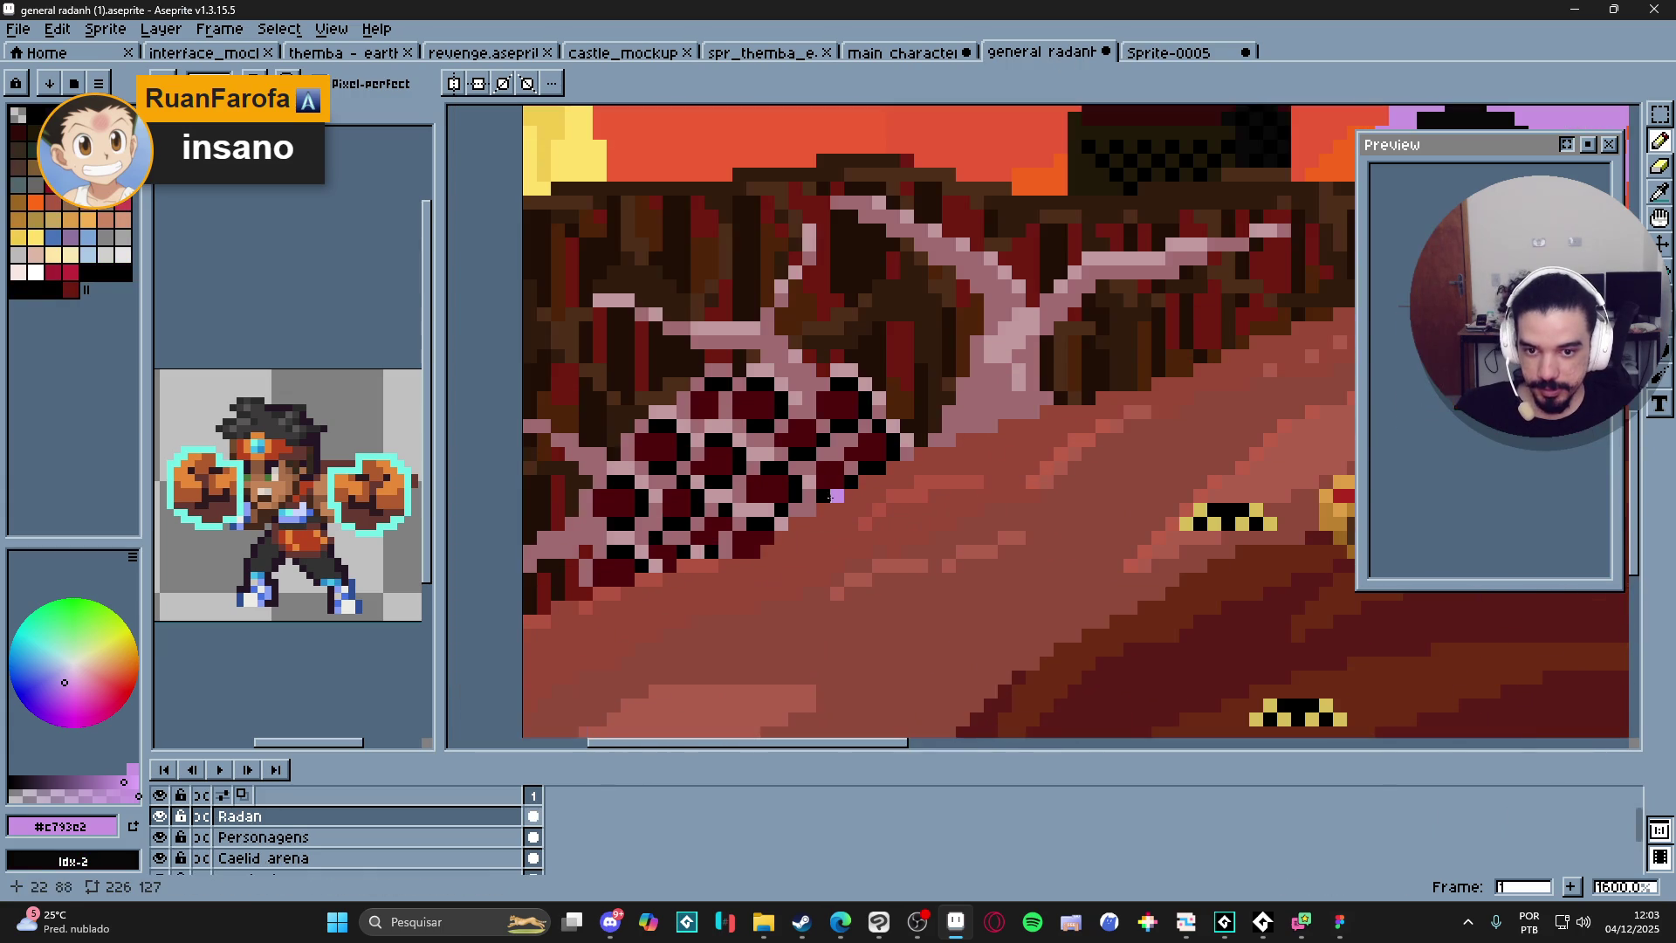
{"action": "scroll", "coordinate": [837, 497], "scroll_direction": "up", "scroll_amount": 1}
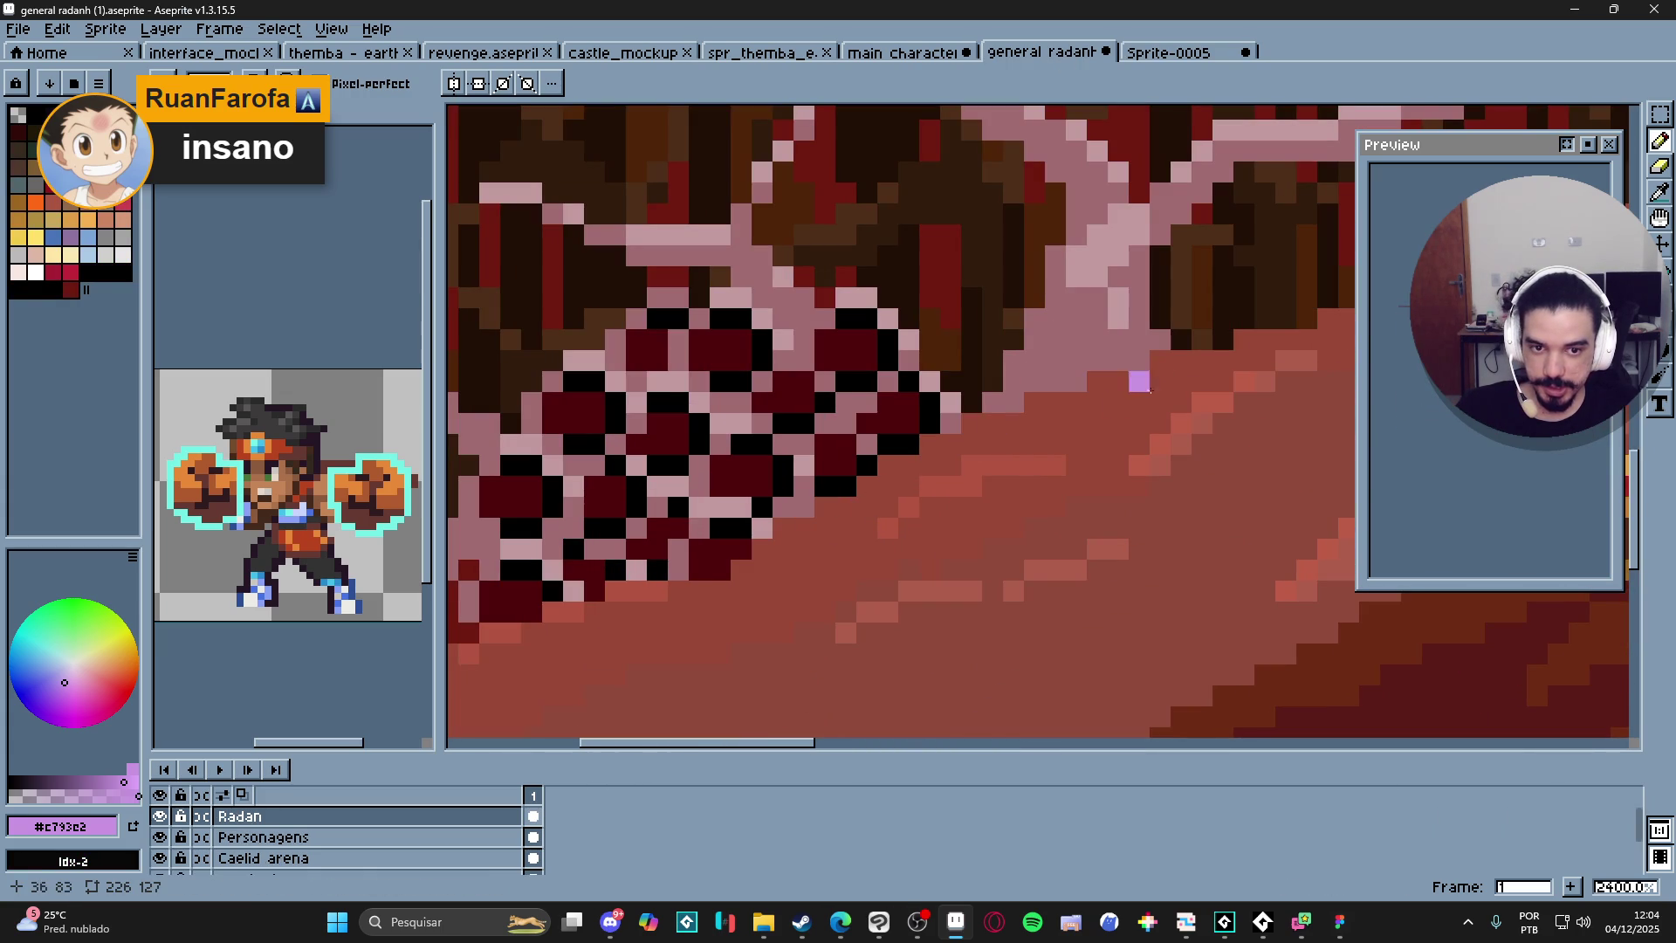
{"action": "scroll", "coordinate": [1243, 372], "scroll_direction": "down", "scroll_amount": 6}
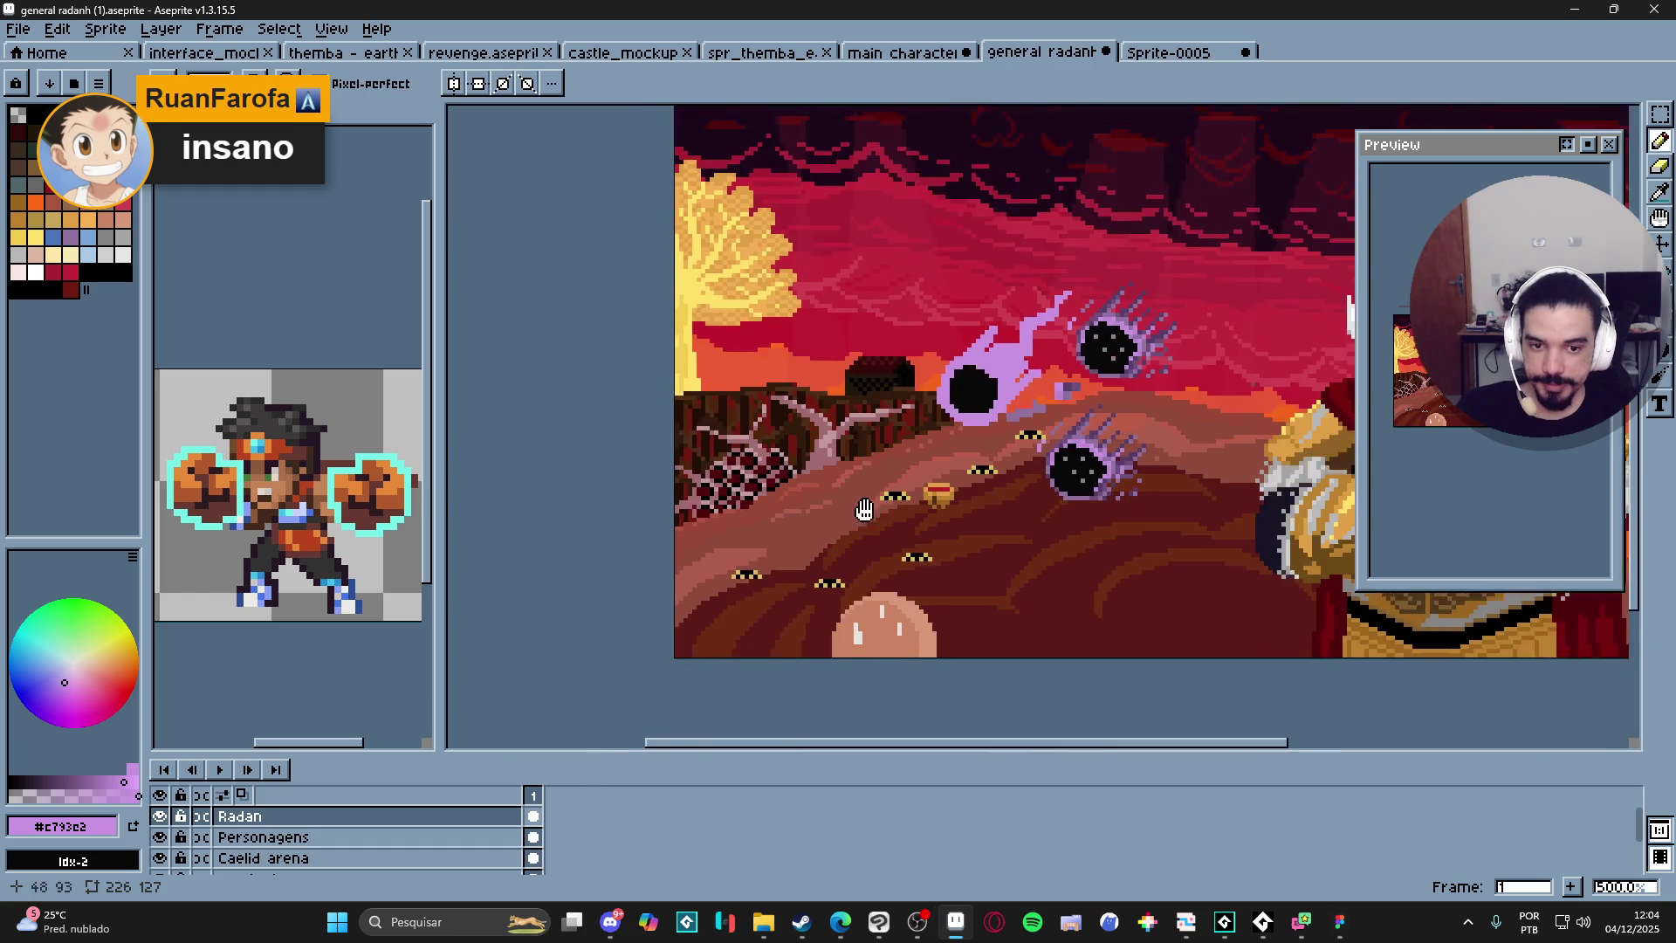
{"action": "scroll", "coordinate": [941, 456], "scroll_direction": "down", "scroll_amount": 1}
{"action": "scroll", "coordinate": [859, 449], "scroll_direction": "right", "scroll_amount": 2}
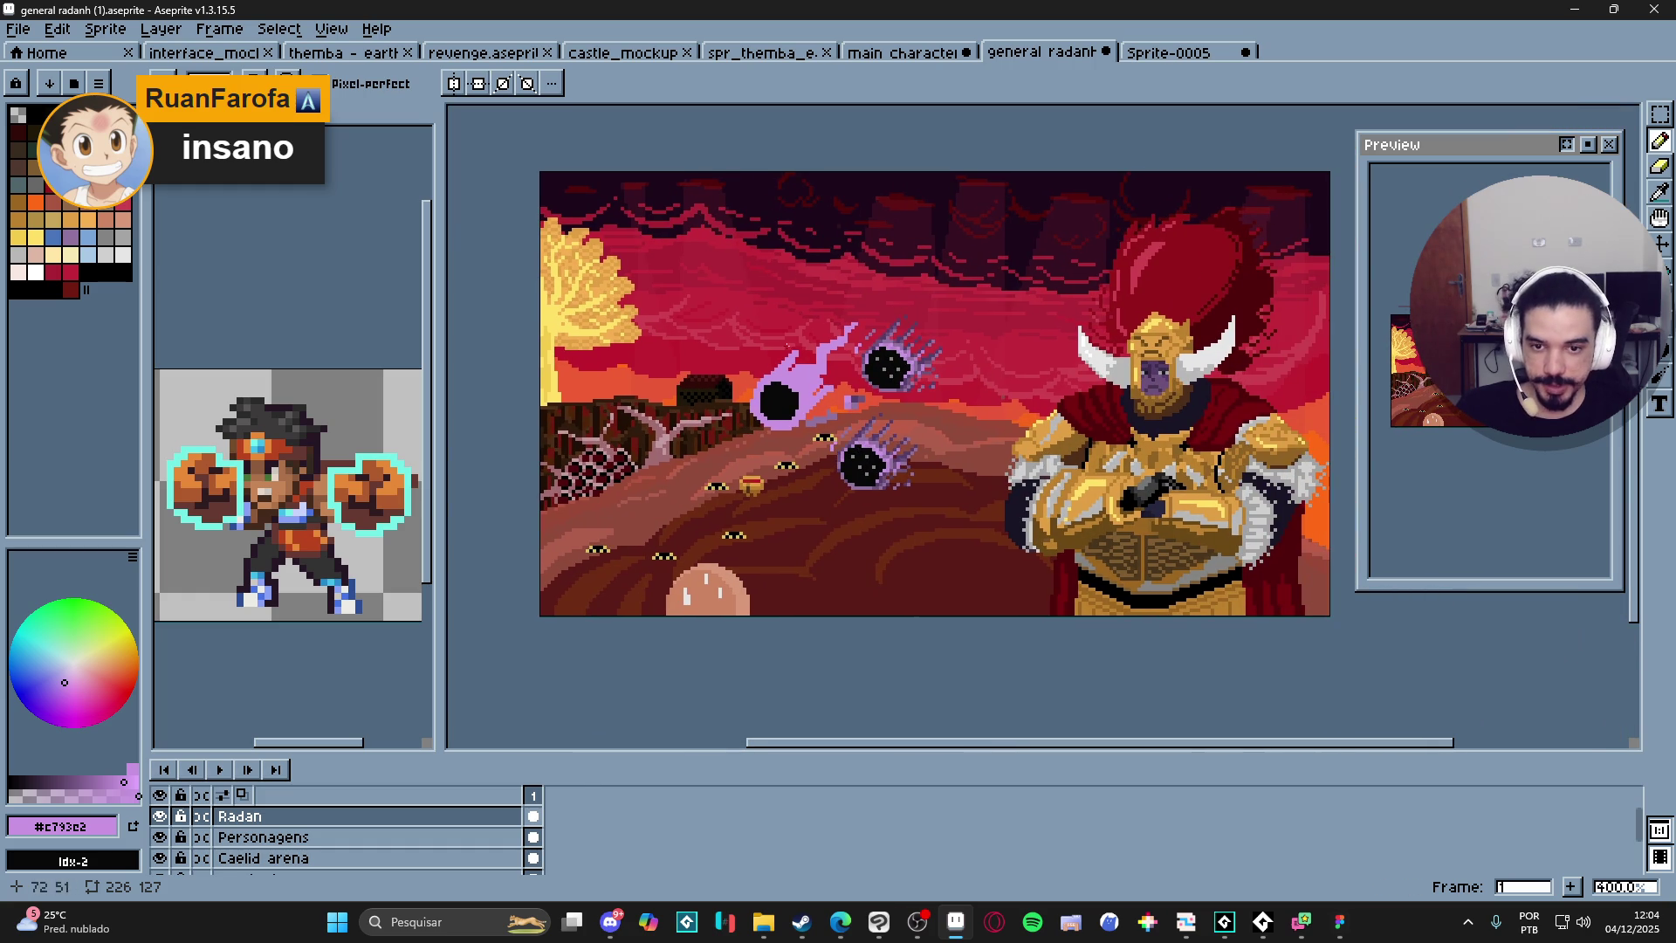
{"action": "left_click", "coordinate": [1134, 54]}
{"action": "scroll", "coordinate": [864, 390], "scroll_direction": "up", "scroll_amount": 5}
{"action": "scroll", "coordinate": [862, 390], "scroll_direction": "down", "scroll_amount": 3}
{"action": "scroll", "coordinate": [689, 354], "scroll_direction": "up", "scroll_amount": 3}
{"action": "scroll", "coordinate": [740, 311], "scroll_direction": "down", "scroll_amount": 4}
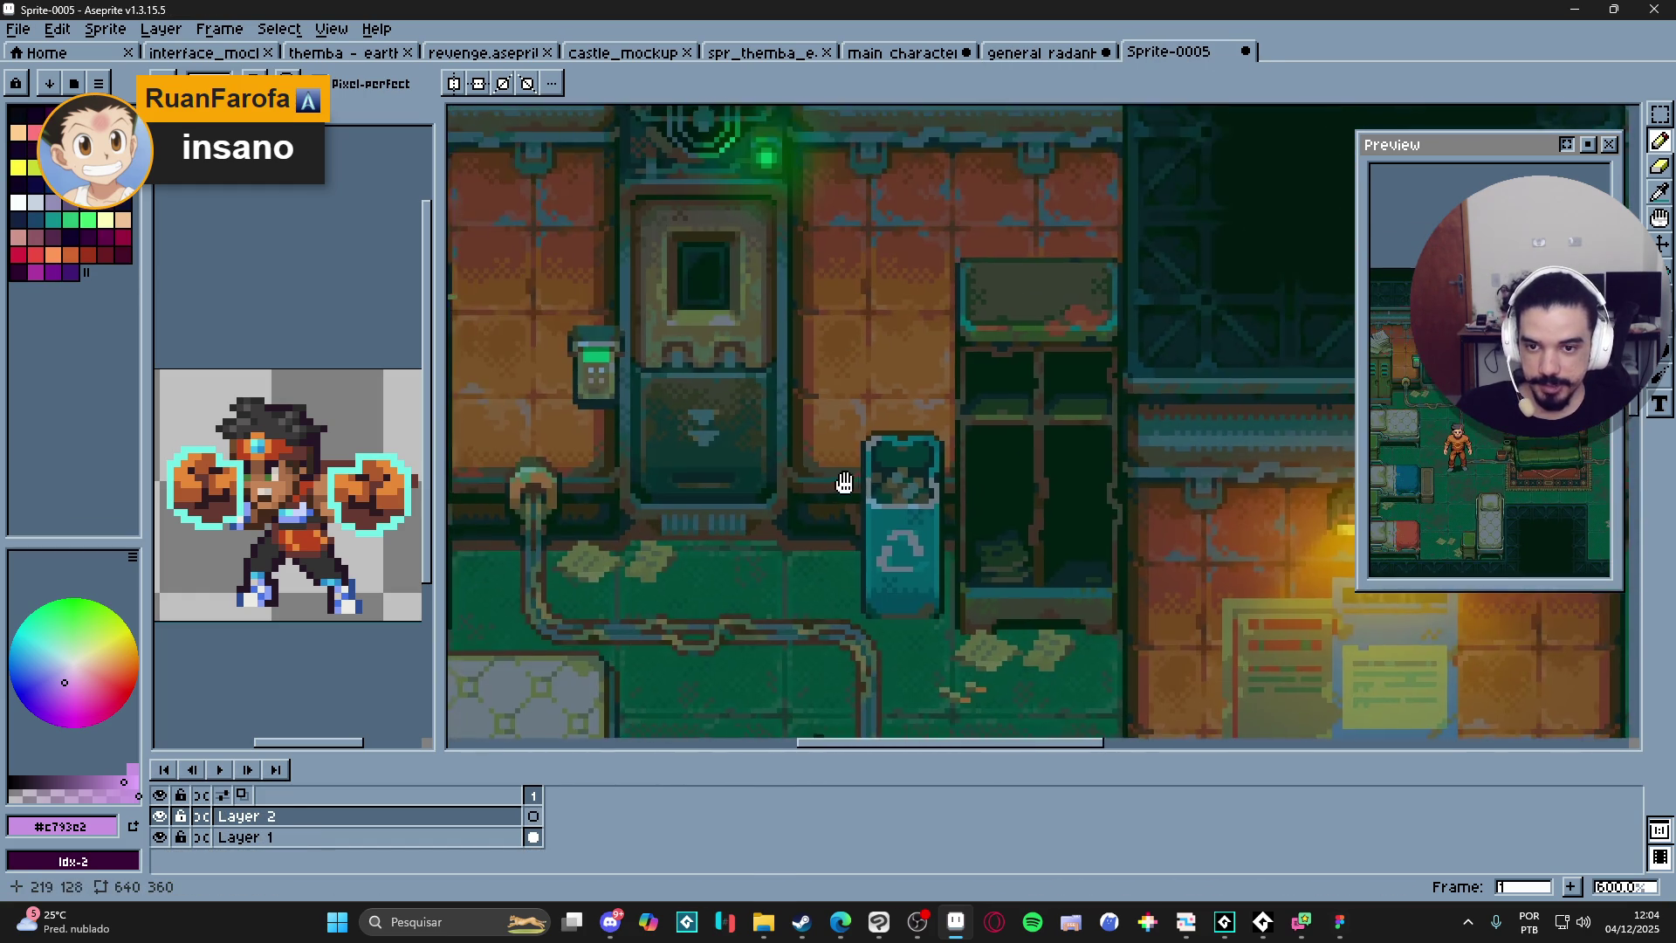
{"action": "scroll", "coordinate": [785, 515], "scroll_direction": "down", "scroll_amount": 1}
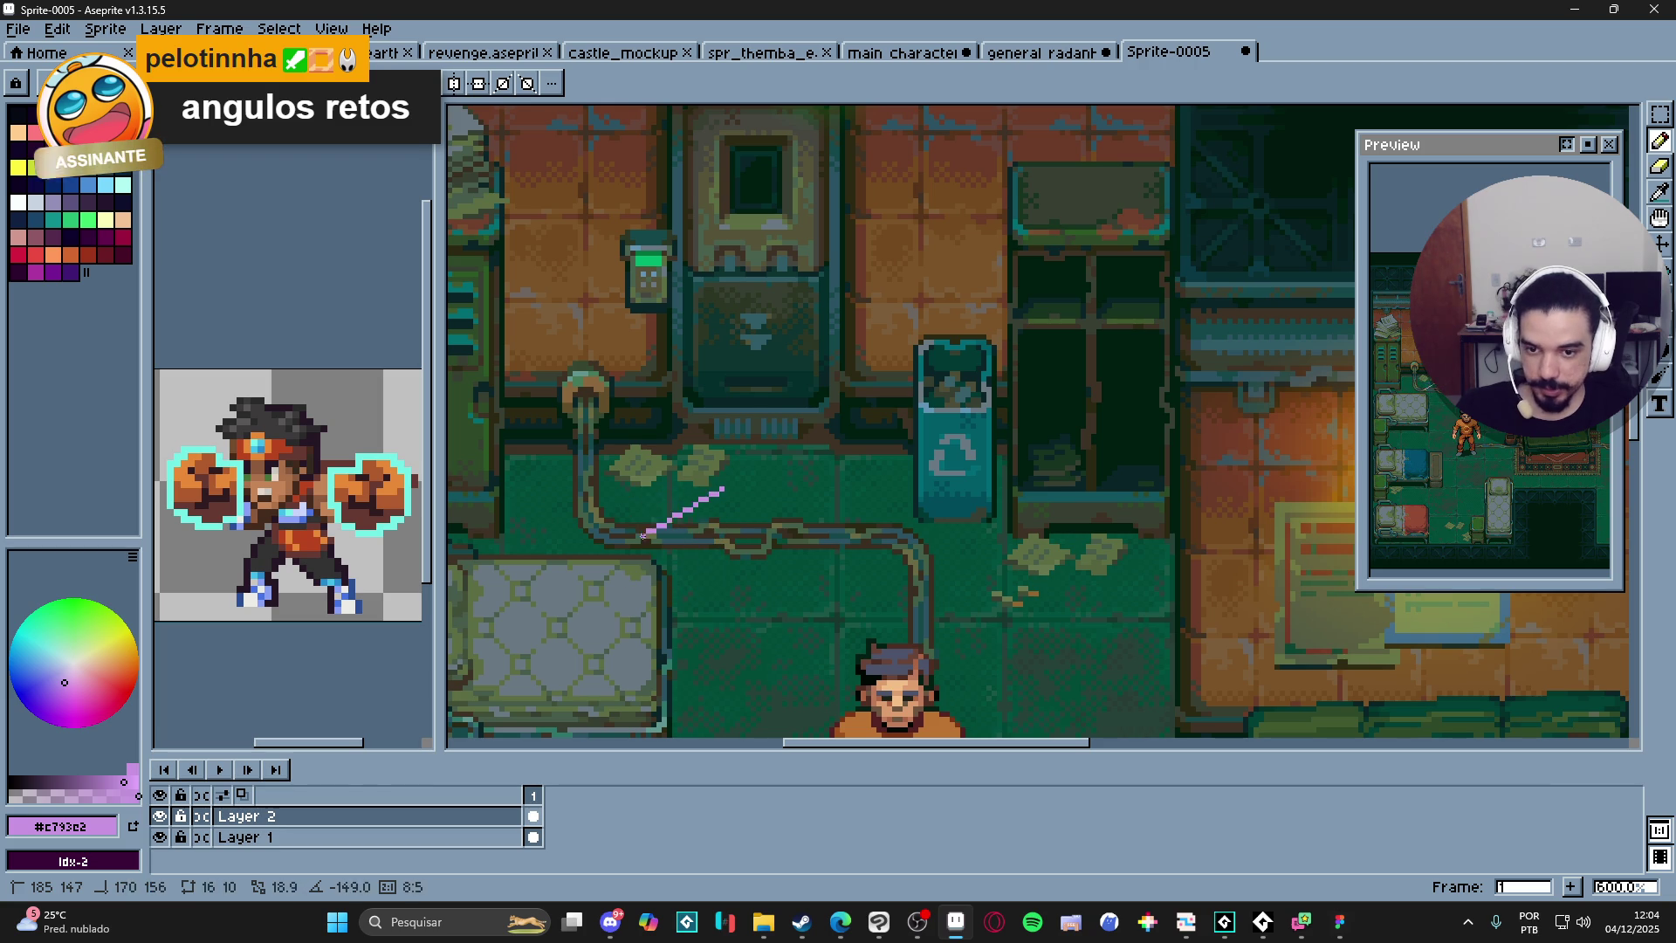
{"action": "scroll", "coordinate": [646, 536], "scroll_direction": "up", "scroll_amount": 6}
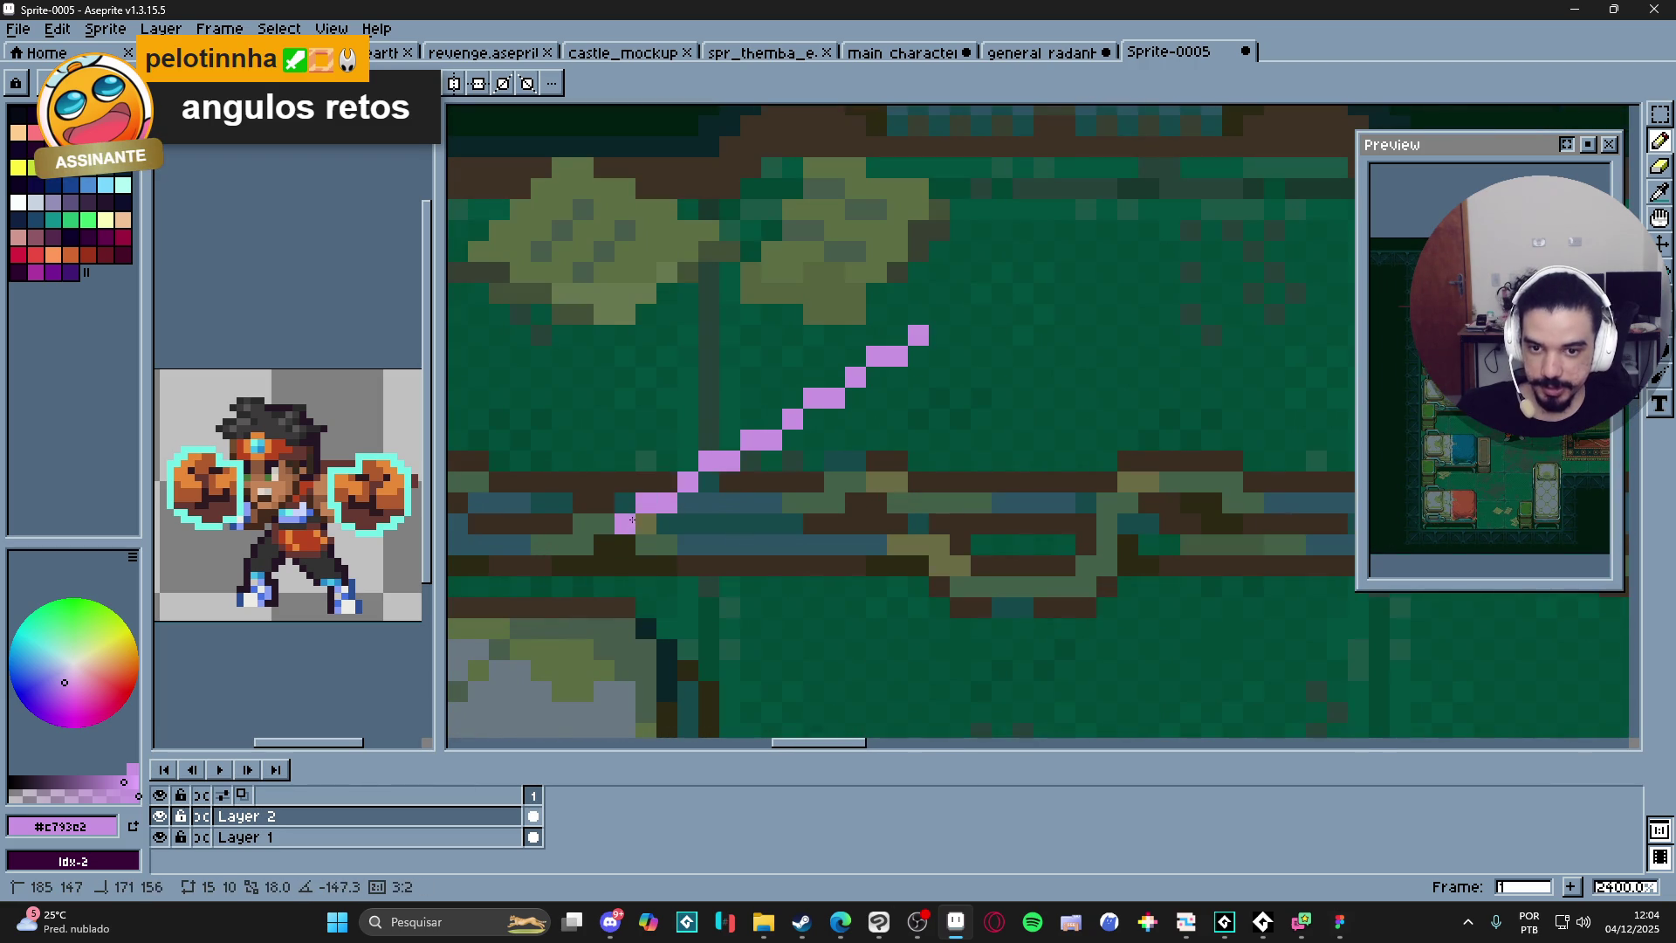
{"action": "scroll", "coordinate": [646, 537], "scroll_direction": "down", "scroll_amount": 4}
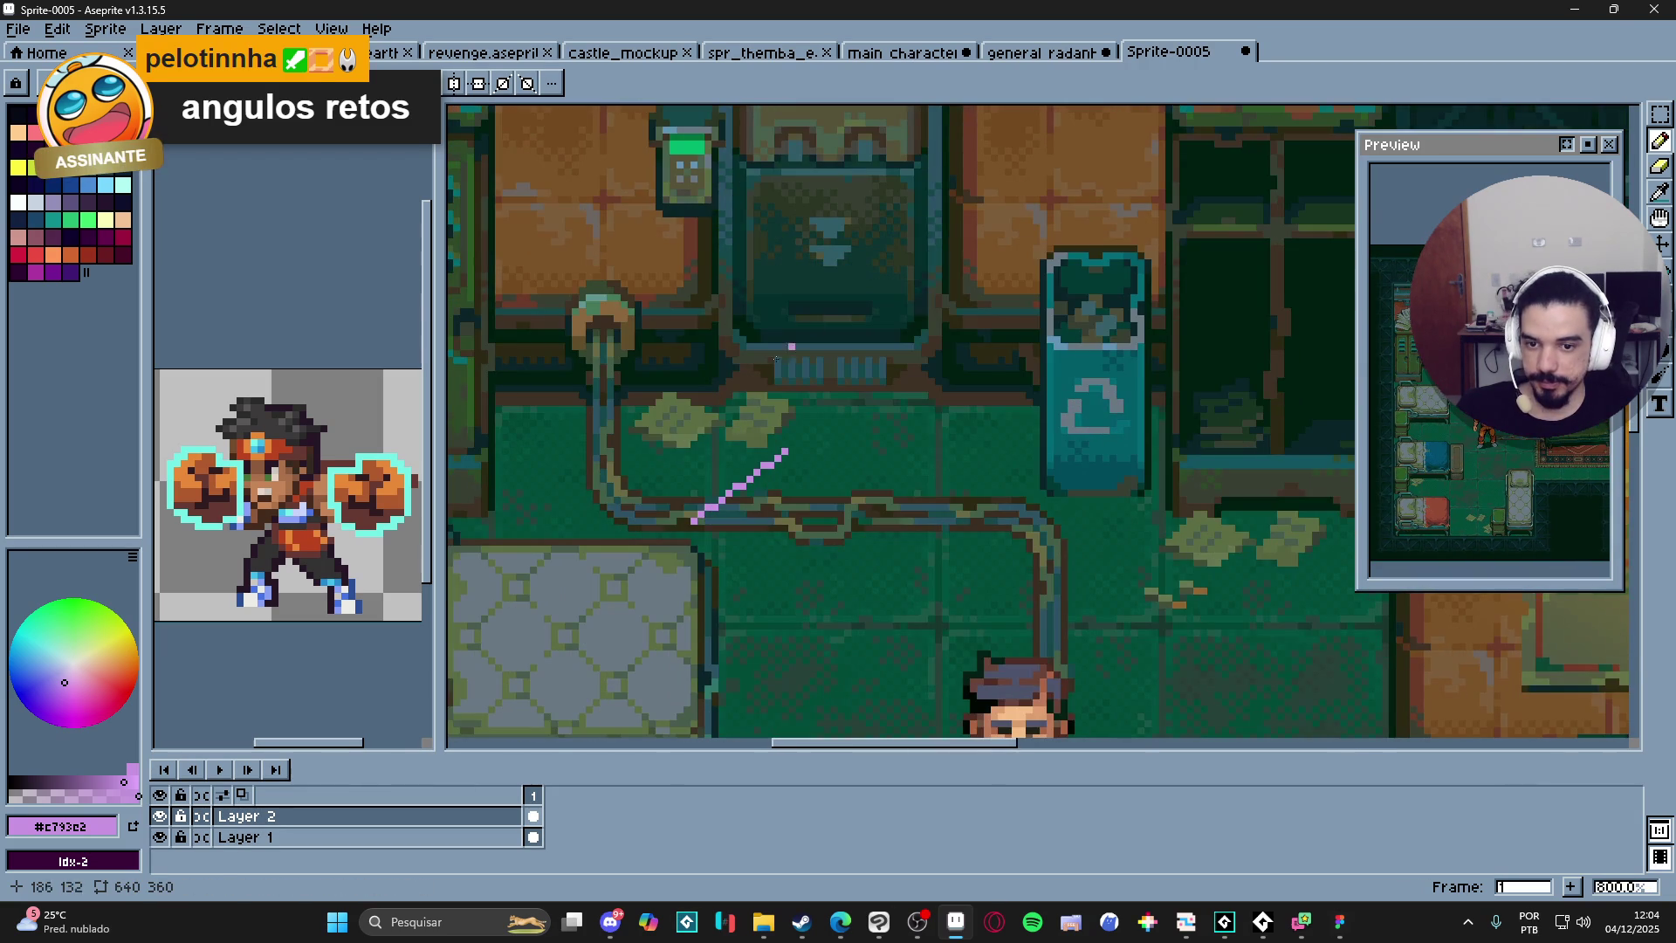
{"action": "scroll", "coordinate": [786, 450], "scroll_direction": "down", "scroll_amount": 1}
{"action": "key", "text": "ctrl+z"}
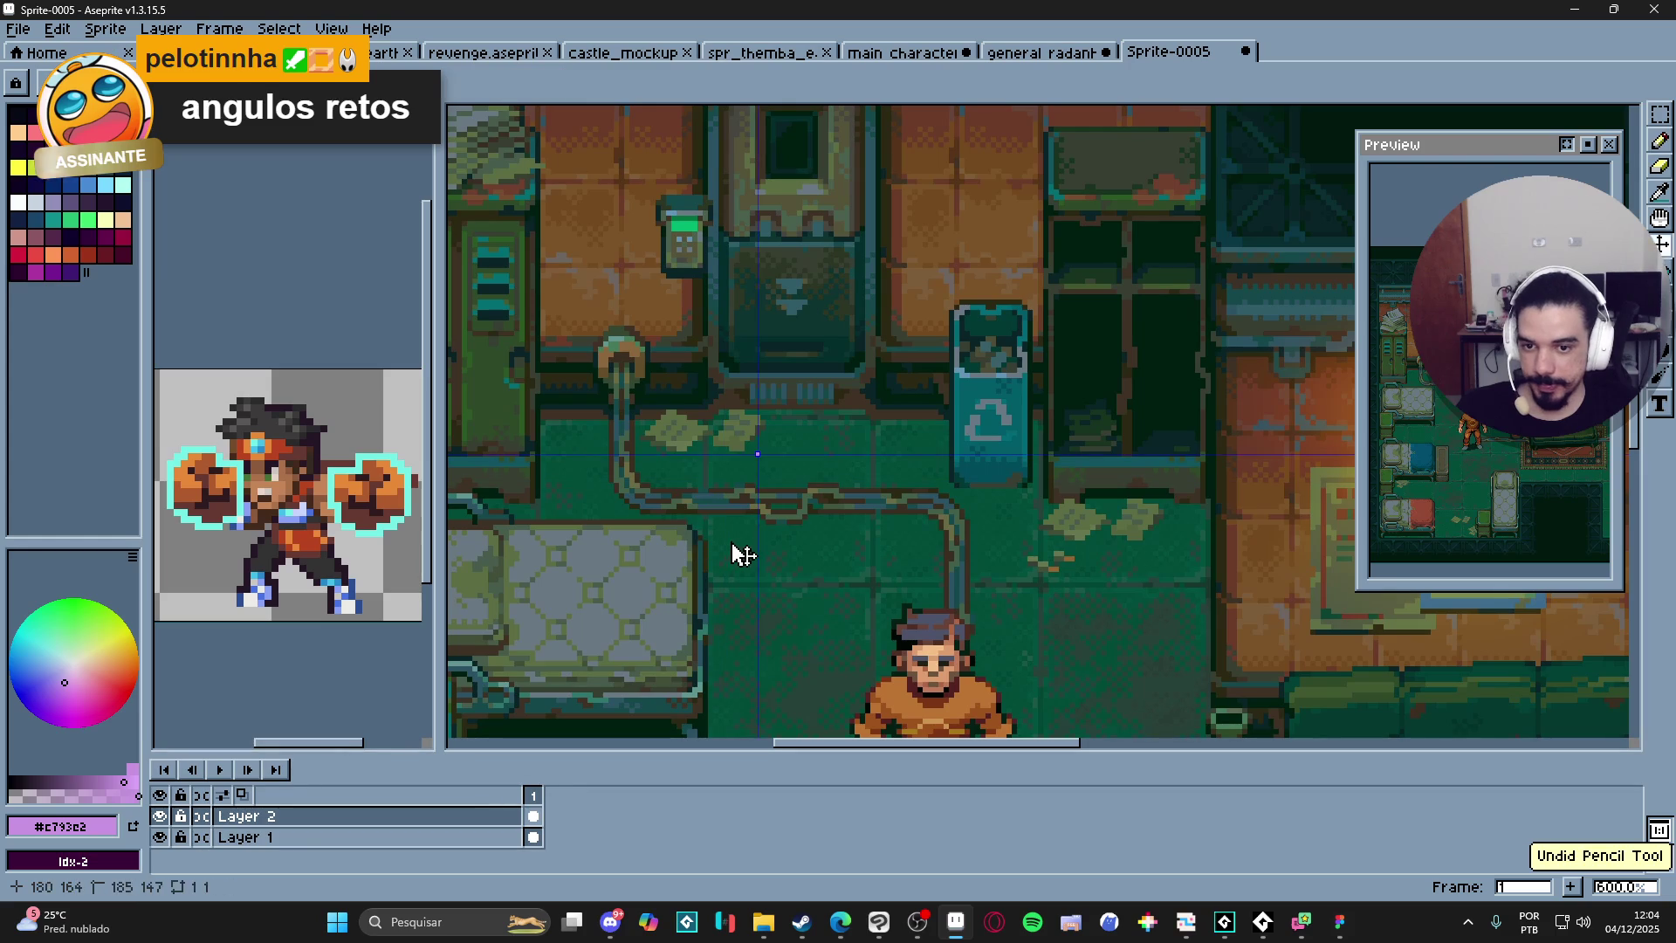
{"action": "scroll", "coordinate": [593, 428], "scroll_direction": "up", "scroll_amount": 5}
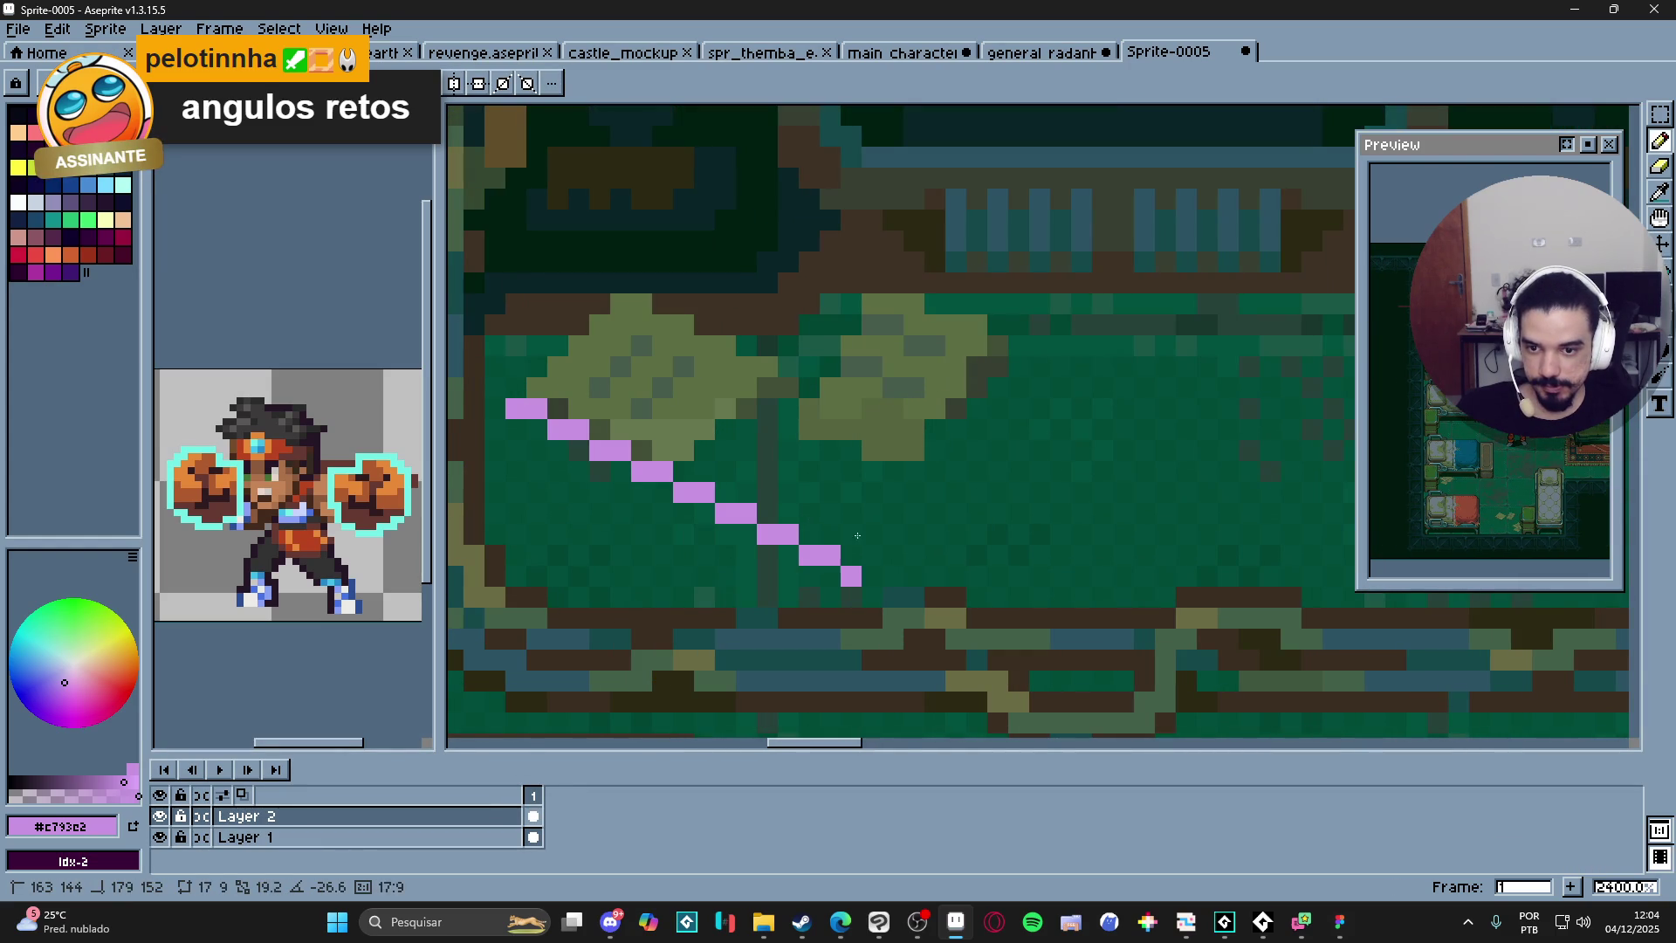
{"action": "key", "text": "ctrl+z"}
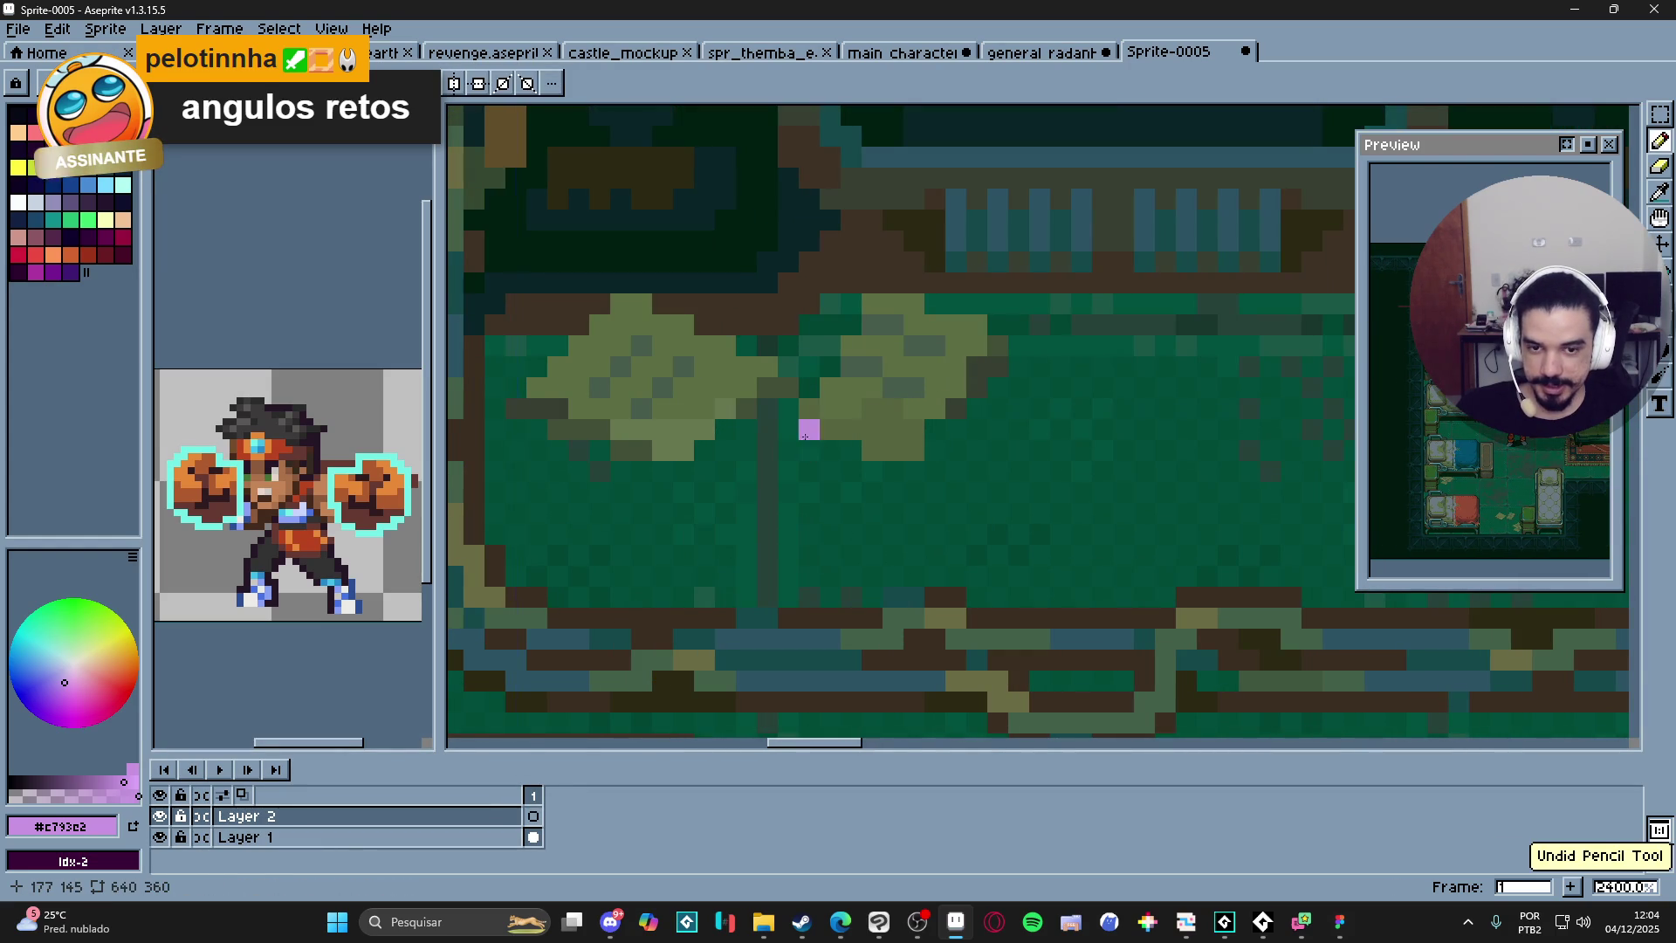
{"action": "scroll", "coordinate": [808, 427], "scroll_direction": "down", "scroll_amount": 5}
{"action": "scroll", "coordinate": [825, 457], "scroll_direction": "down", "scroll_amount": 4}
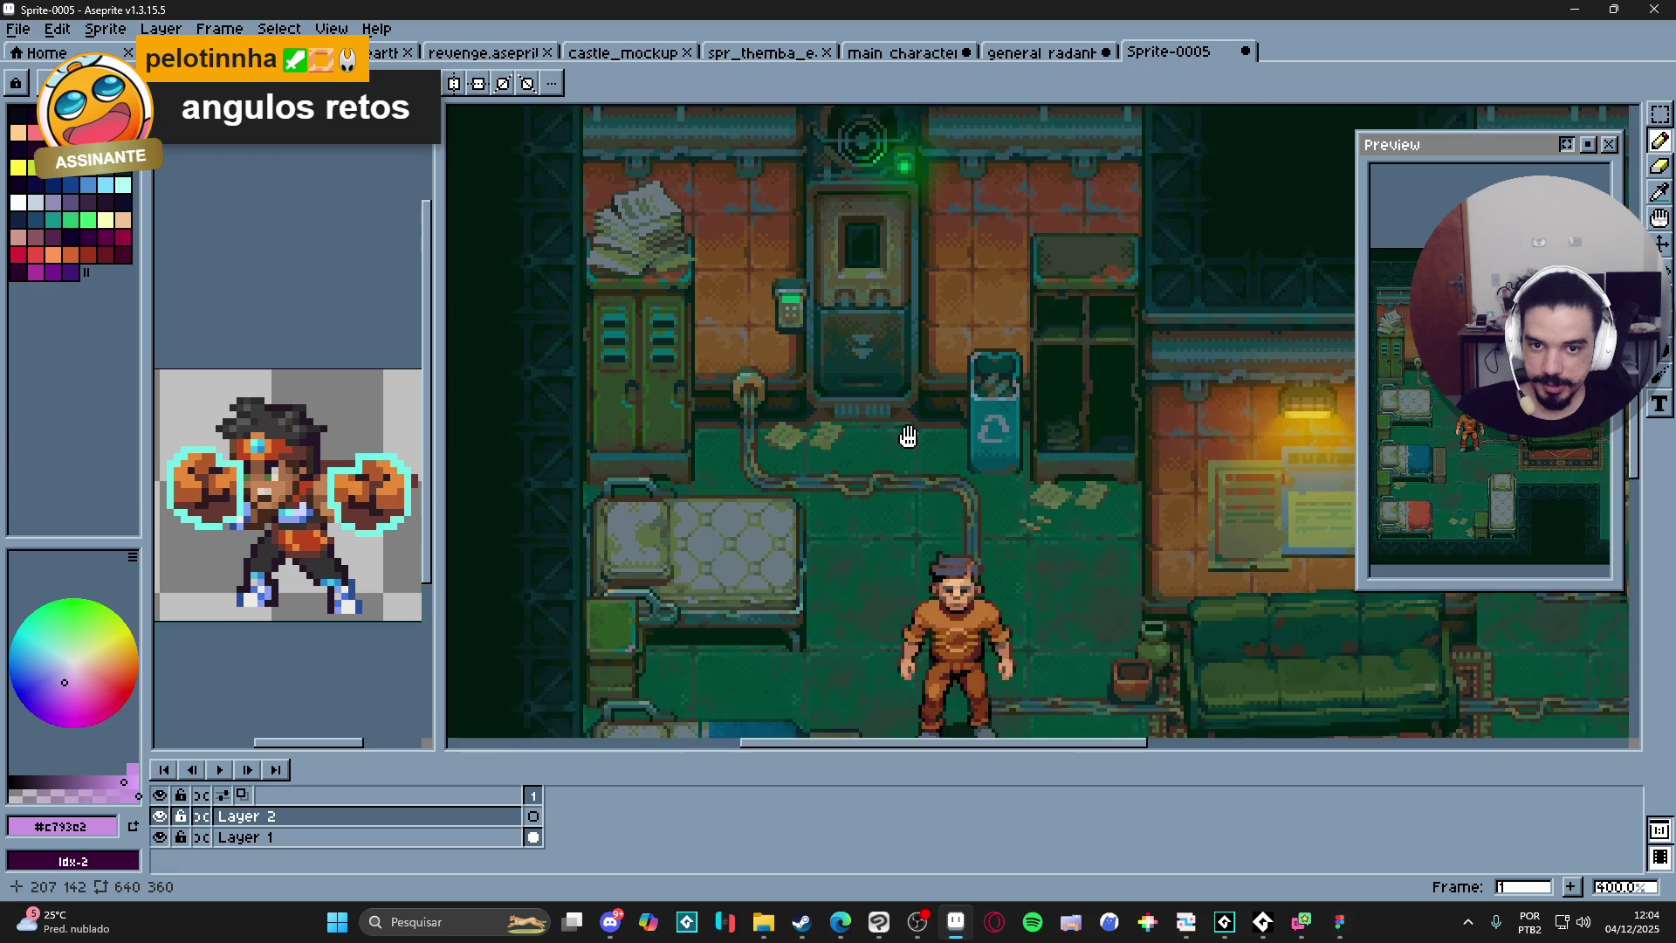
{"action": "scroll", "coordinate": [990, 539], "scroll_direction": "down", "scroll_amount": 1}
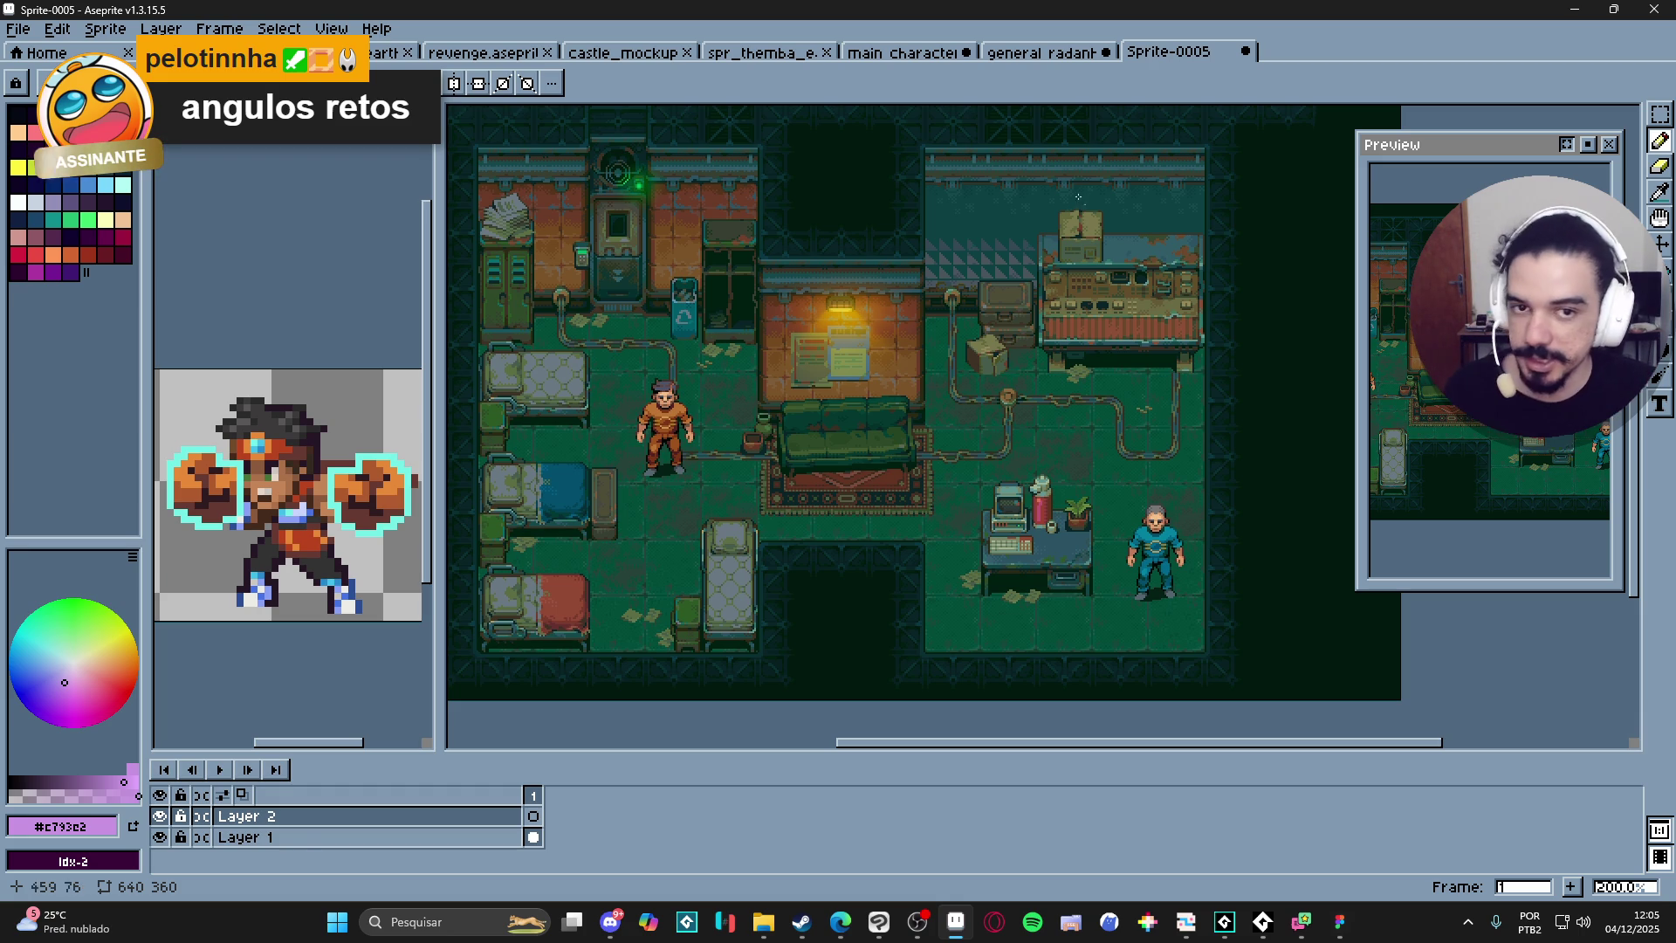
{"action": "left_click", "coordinate": [1056, 54]}
Stipple grey from the meteor's spots around the meteor, then undo the stippling.
{"action": "left_click_drag", "start_coordinate": [1037, 362], "coordinate": [971, 415]}
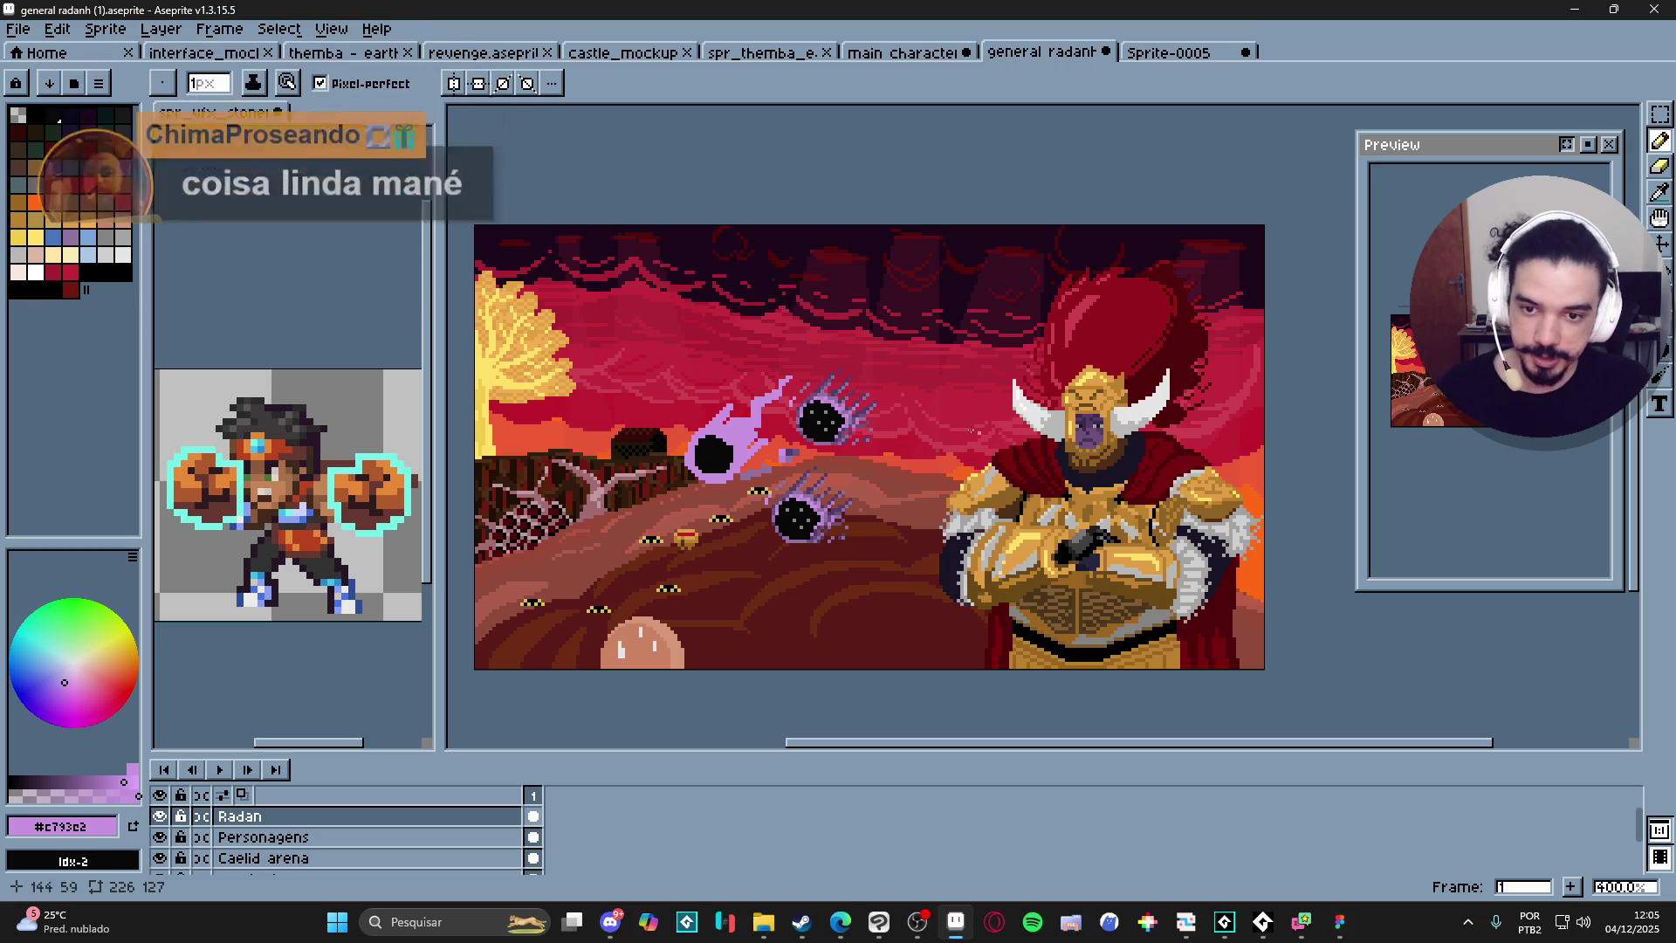
{"action": "left_click_drag", "start_coordinate": [842, 408], "coordinate": [868, 402]}
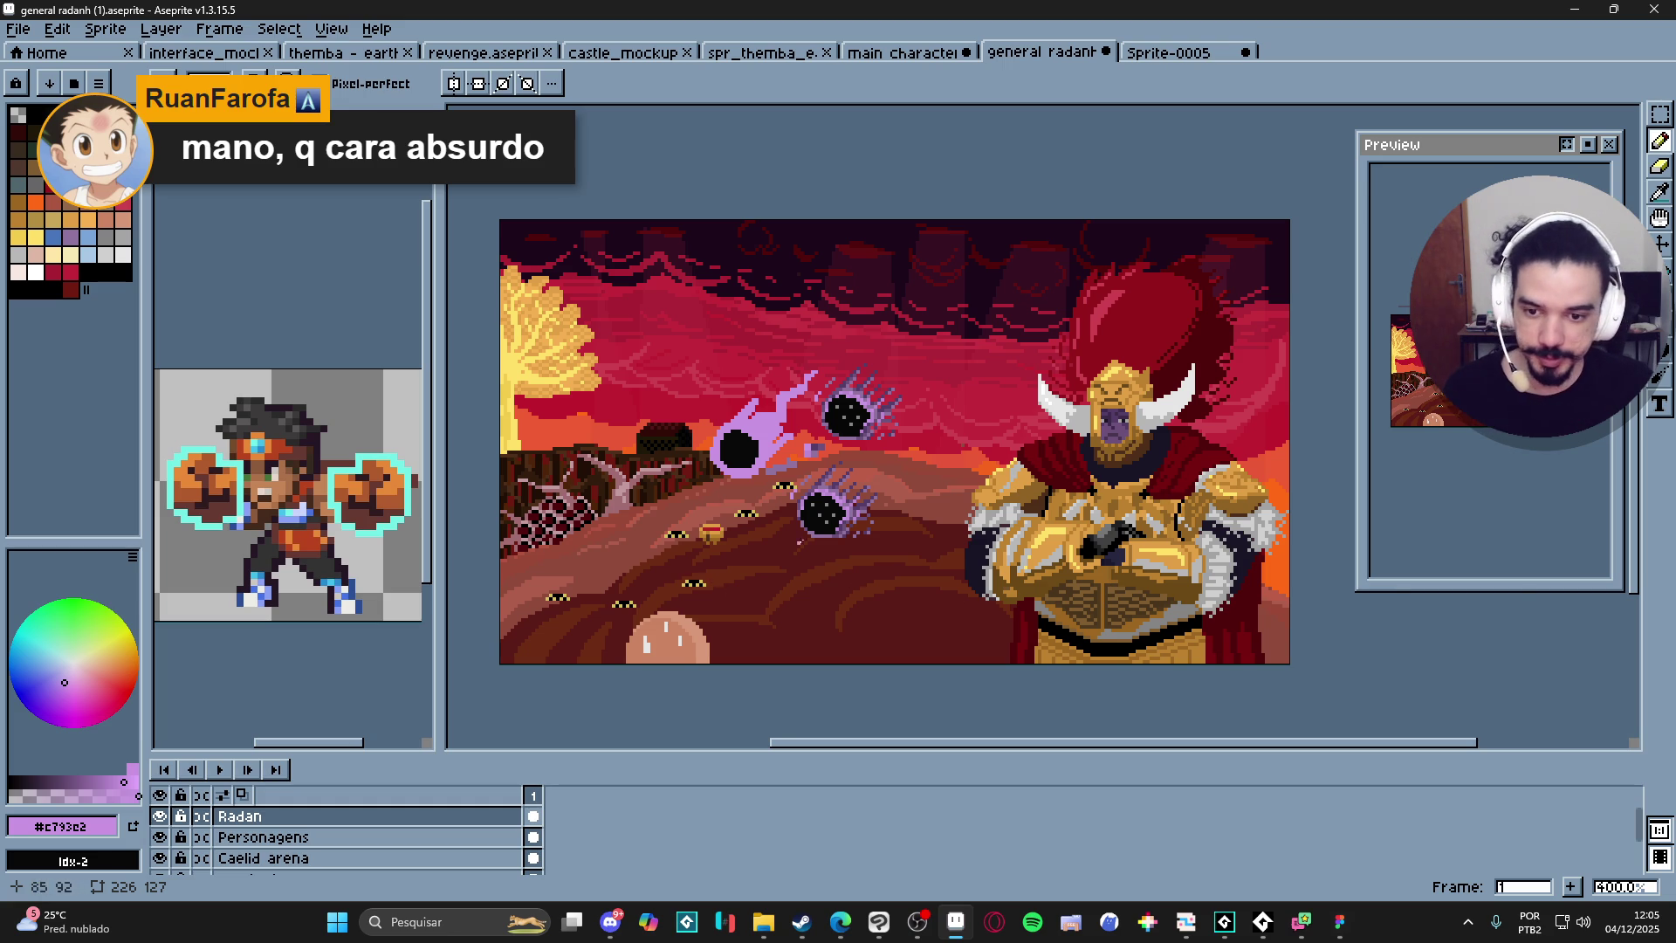
{"action": "scroll", "coordinate": [778, 549], "scroll_direction": "up", "scroll_amount": 6}
{"action": "left_click", "coordinate": [839, 521], "text": "alt"}
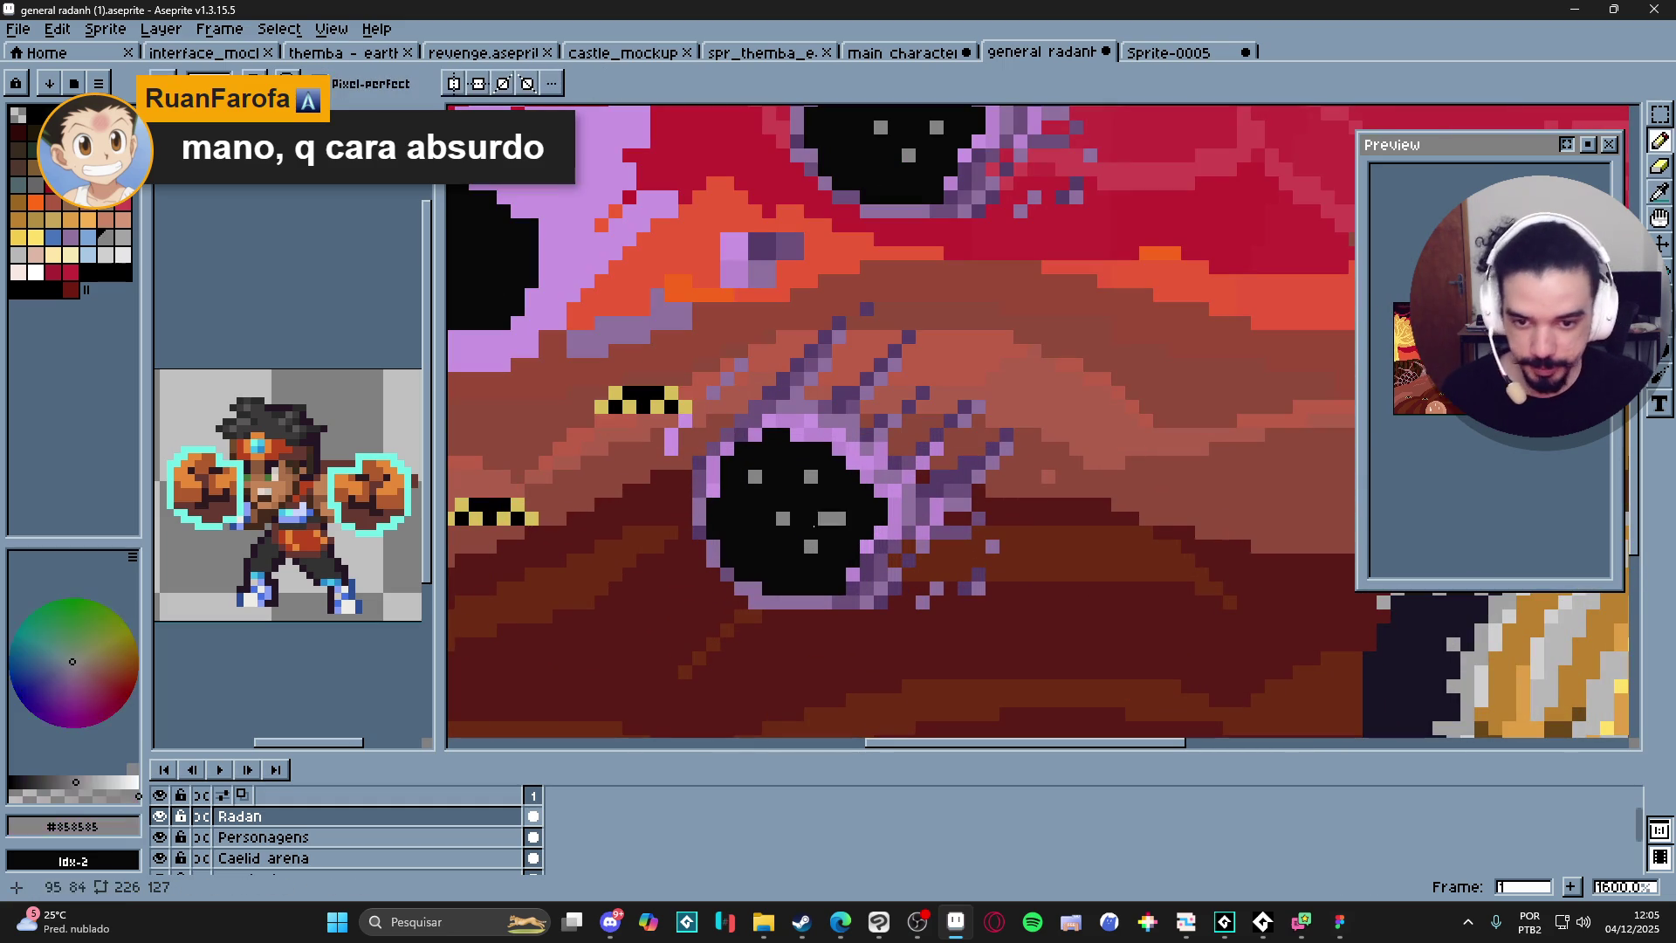
{"action": "left_click", "coordinate": [1160, 433]}
{"action": "left_click", "coordinate": [1076, 309]}
{"action": "left_click", "coordinate": [1215, 253]}
{"action": "left_click_drag", "start_coordinate": [1216, 364], "coordinate": [1230, 364]}
{"action": "scroll", "coordinate": [1091, 576], "scroll_direction": "down", "scroll_amount": 3}
{"action": "key", "text": "ctrl+z"}
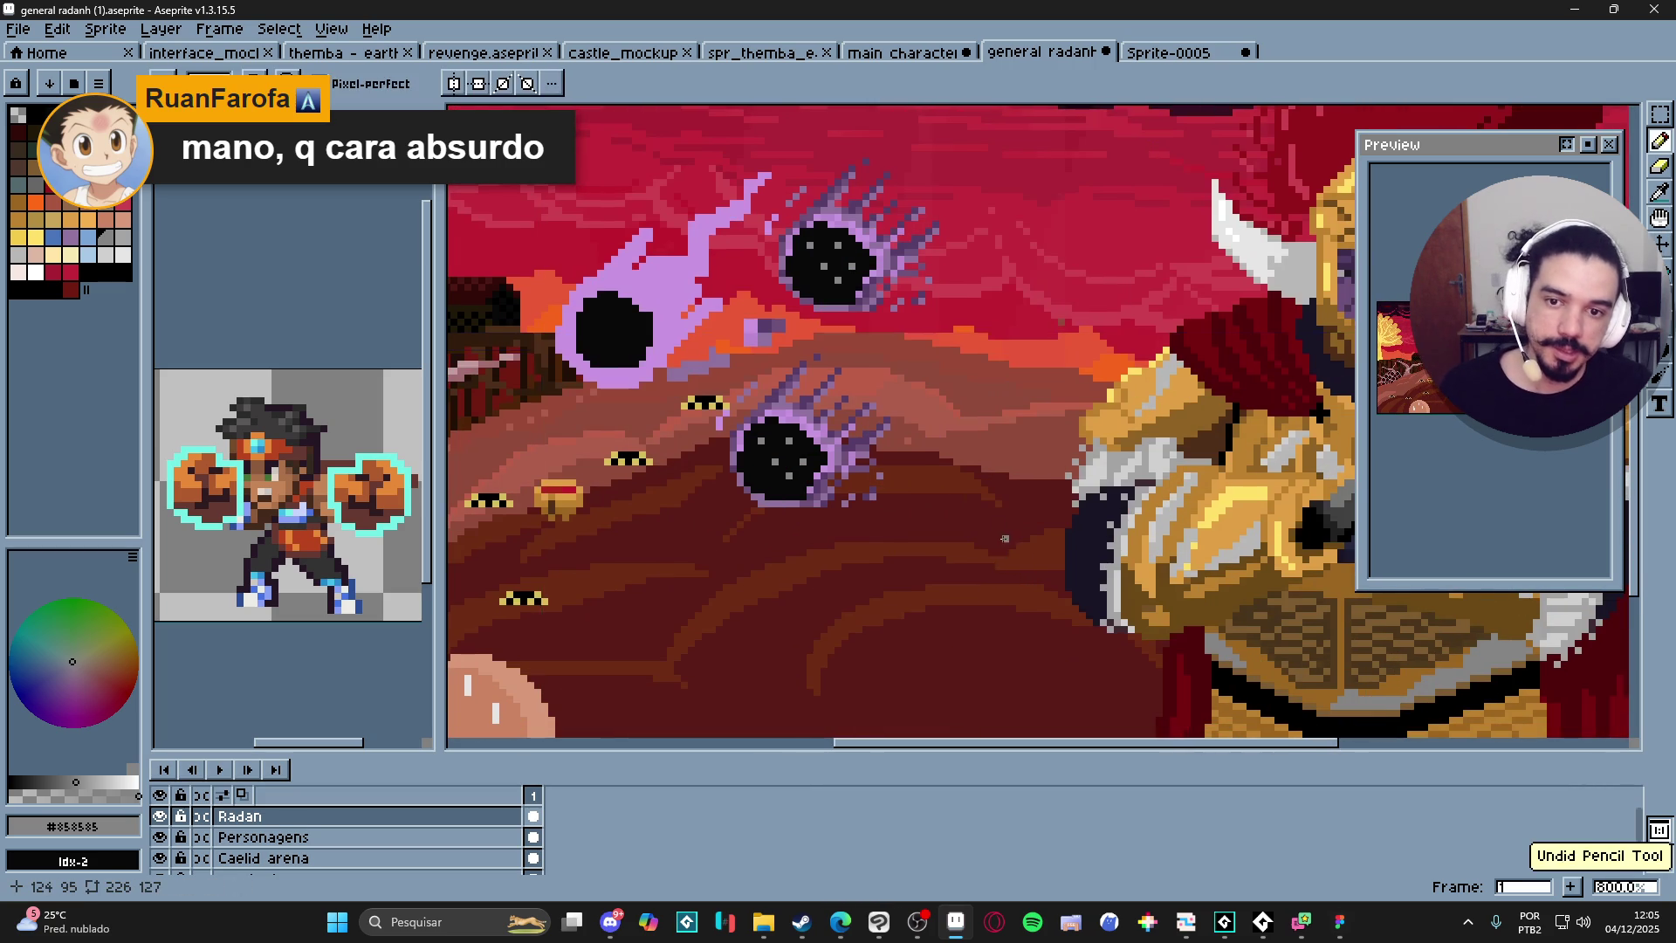
Frame Radan's full figure and sample the dark grey-purple #634a70 from the meteor rim.
{"action": "scroll", "coordinate": [1001, 541], "scroll_direction": "down", "scroll_amount": 1}
{"action": "mouse_move", "coordinate": [1000, 541]}
{"action": "left_mouse_down"}
{"action": "mouse_move", "coordinate": [866, 506]}
{"action": "mouse_move", "coordinate": [796, 463]}
{"action": "left_mouse_up"}
{"action": "scroll", "coordinate": [865, 451], "scroll_direction": "up", "scroll_amount": 4}
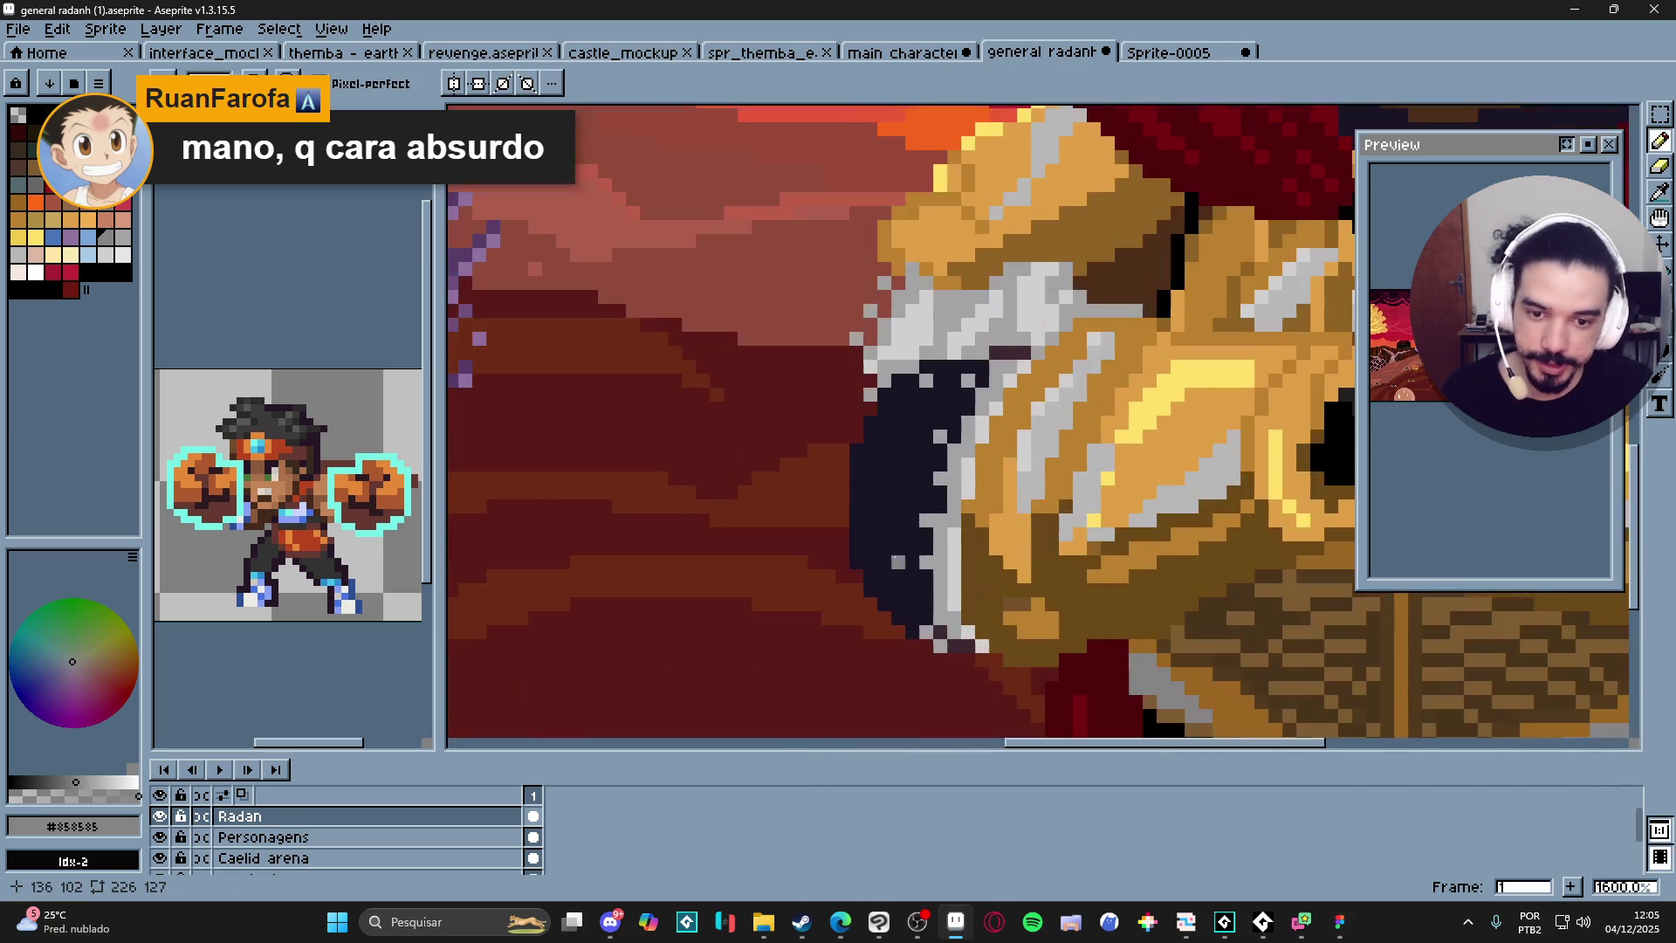
{"action": "scroll", "coordinate": [866, 450], "scroll_direction": "down", "scroll_amount": 3}
{"action": "scroll", "coordinate": [938, 373], "scroll_direction": "down", "scroll_amount": 2}
{"action": "scroll", "coordinate": [923, 436], "scroll_direction": "up", "scroll_amount": 1}
{"action": "scroll", "coordinate": [922, 445], "scroll_direction": "down", "scroll_amount": 1}
{"action": "left_click_drag", "start_coordinate": [922, 451], "coordinate": [896, 451]}
{"action": "scroll", "coordinate": [925, 419], "scroll_direction": "up", "scroll_amount": 1}
{"action": "scroll", "coordinate": [972, 370], "scroll_direction": "down", "scroll_amount": 1}
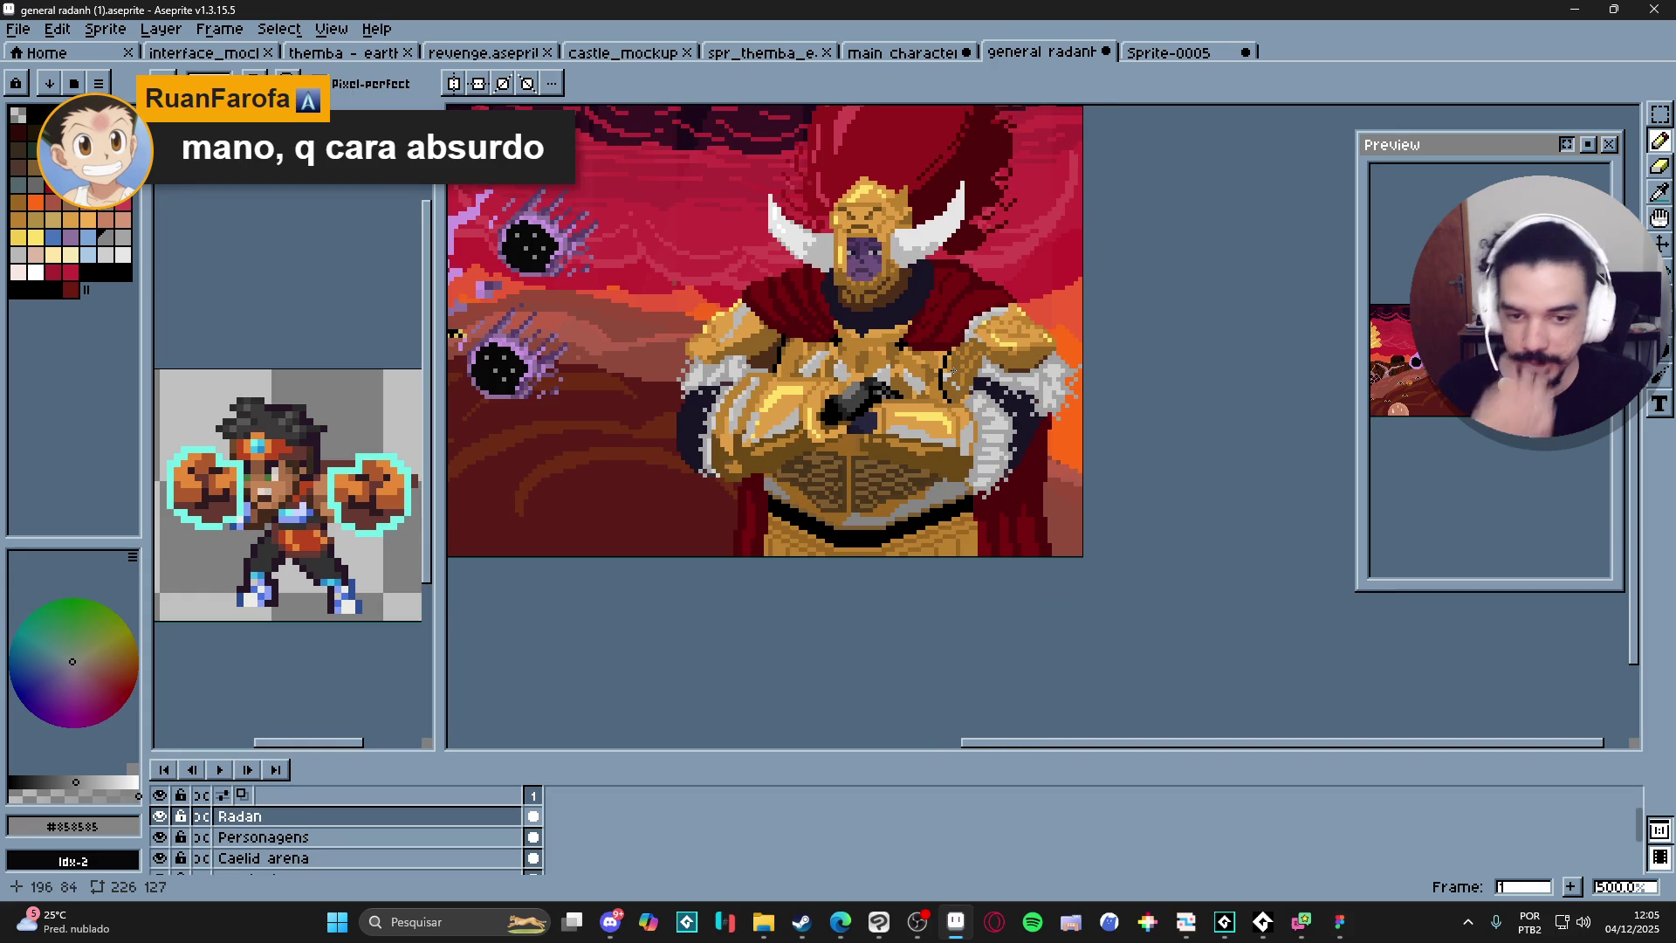
{"action": "scroll", "coordinate": [833, 410], "scroll_direction": "down", "scroll_amount": 2}
{"action": "scroll", "coordinate": [785, 484], "scroll_direction": "up", "scroll_amount": 1}
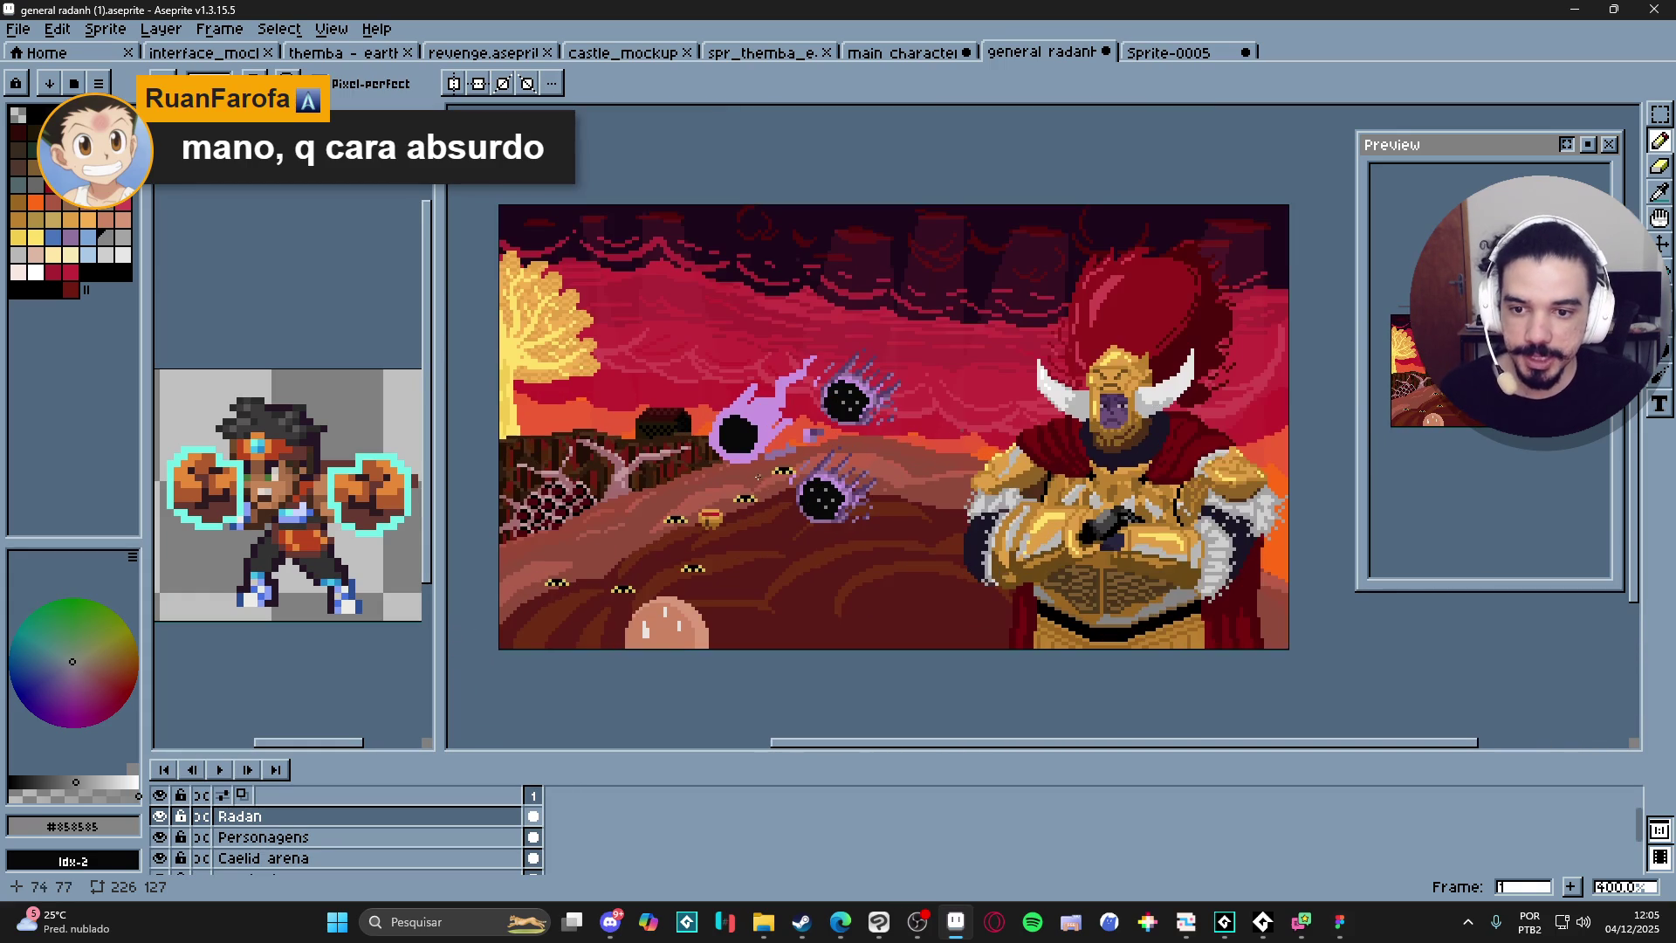
{"action": "left_click_drag", "start_coordinate": [786, 485], "coordinate": [789, 485]}
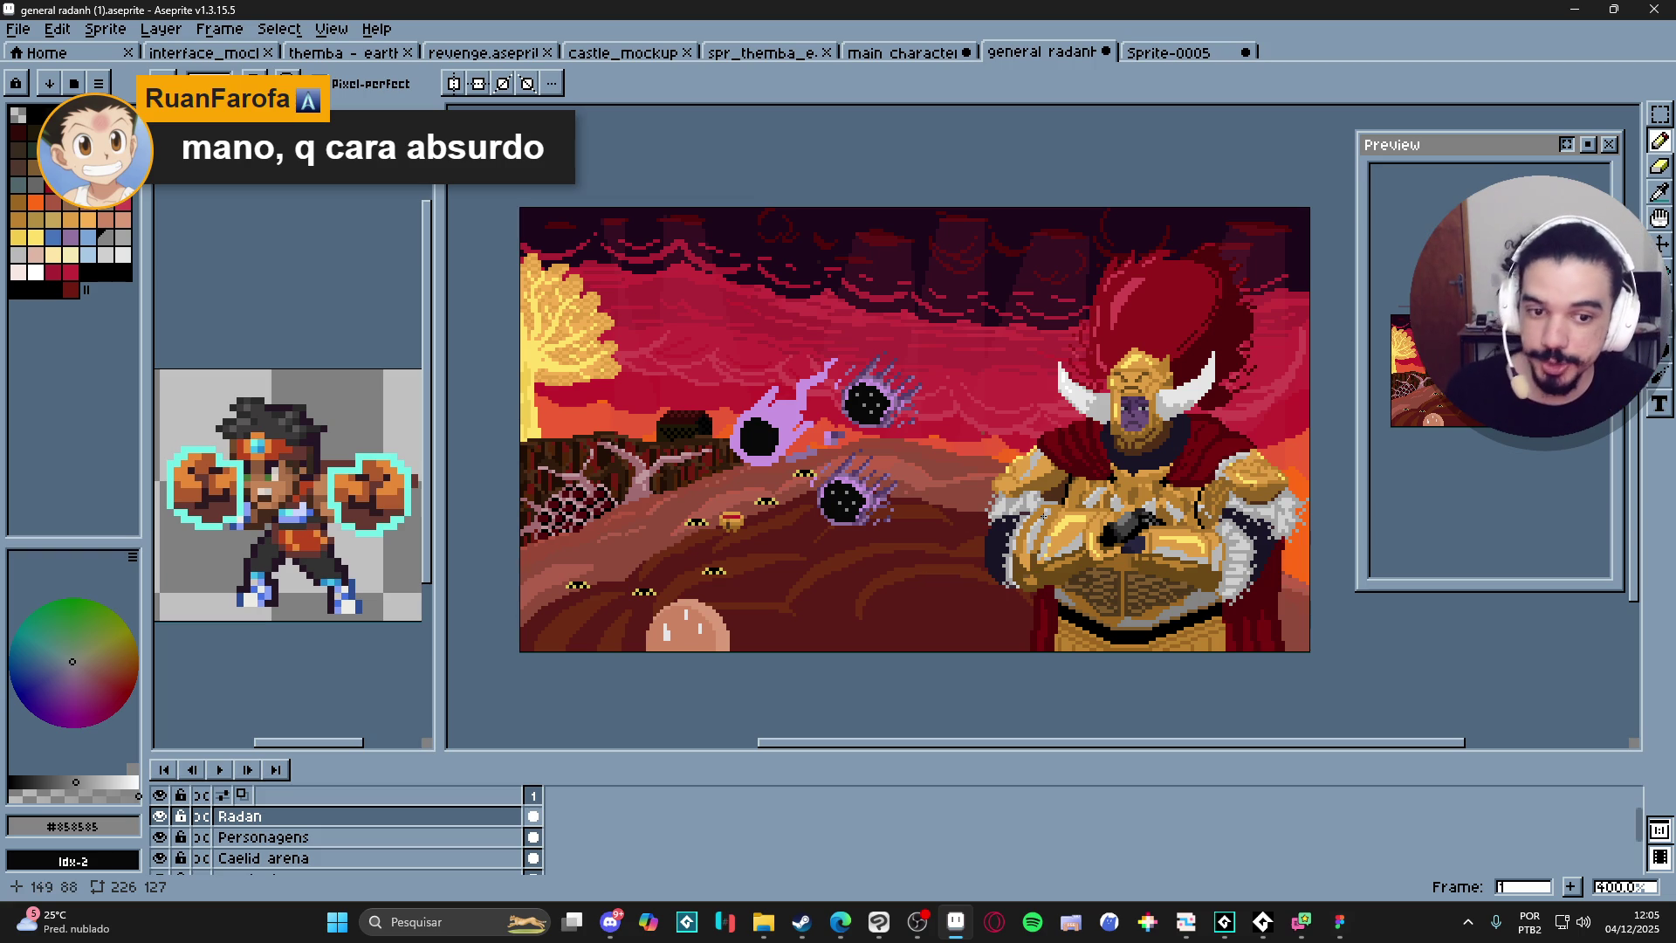
{"action": "left_click", "coordinate": [767, 424], "text": "alt"}
{"action": "scroll", "coordinate": [767, 423], "scroll_direction": "up", "scroll_amount": 6}
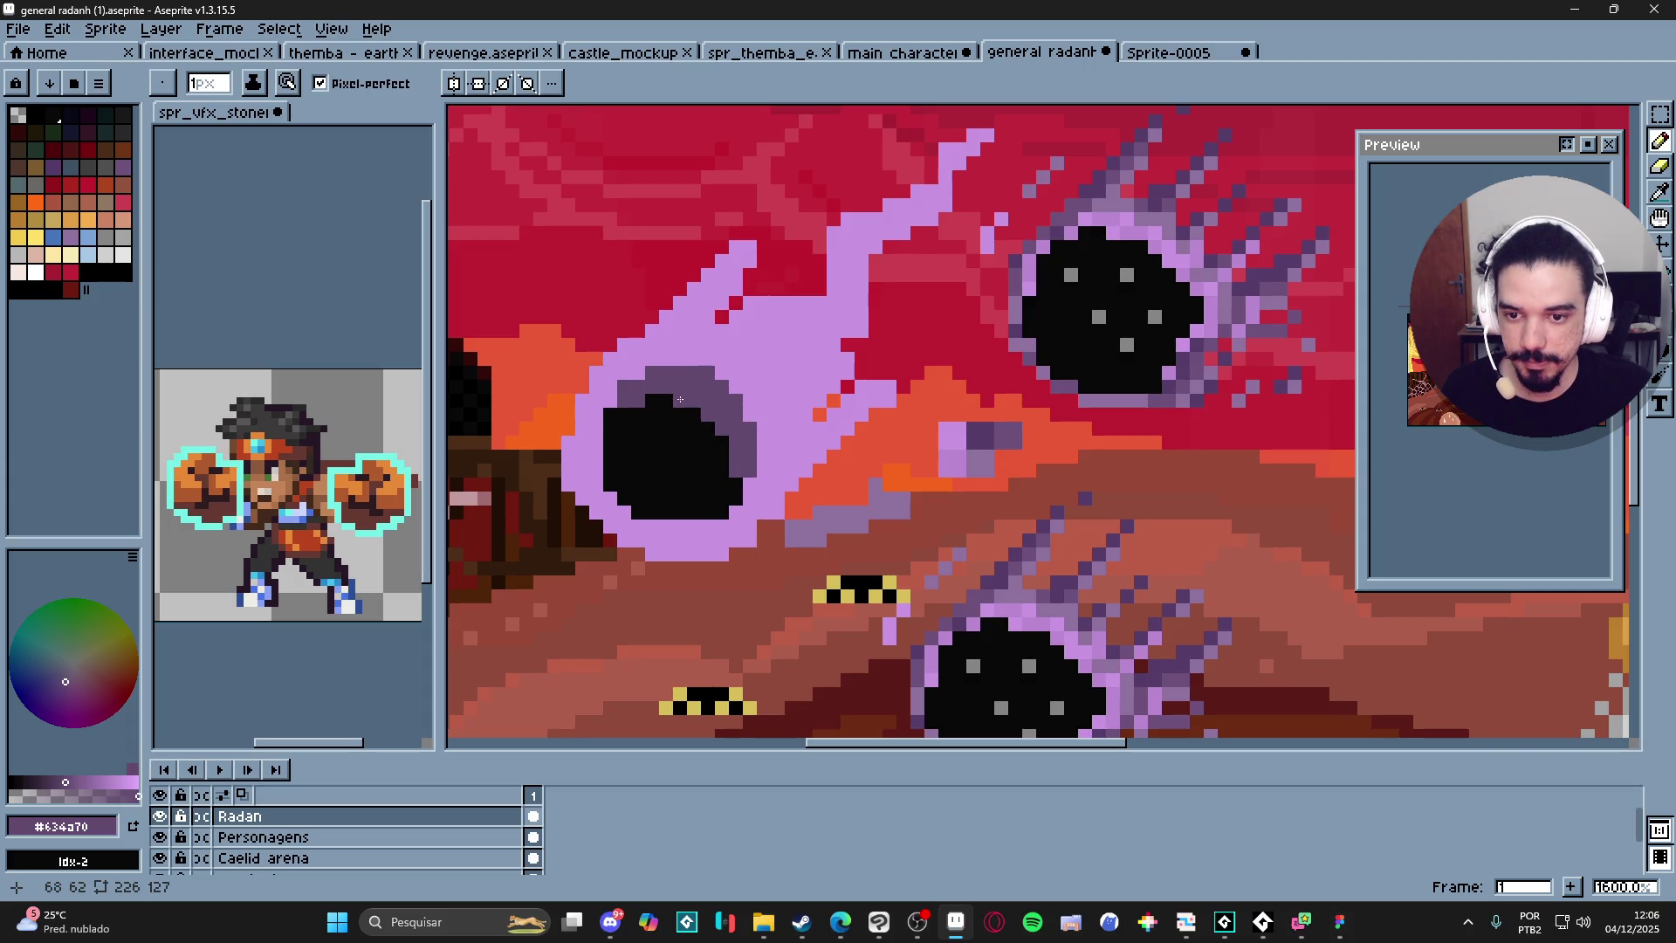
Extend the meteor trail's tip up and right with its lavender, adding 1px pixels.
{"action": "scroll", "coordinate": [739, 483], "scroll_direction": "down", "scroll_amount": 1}
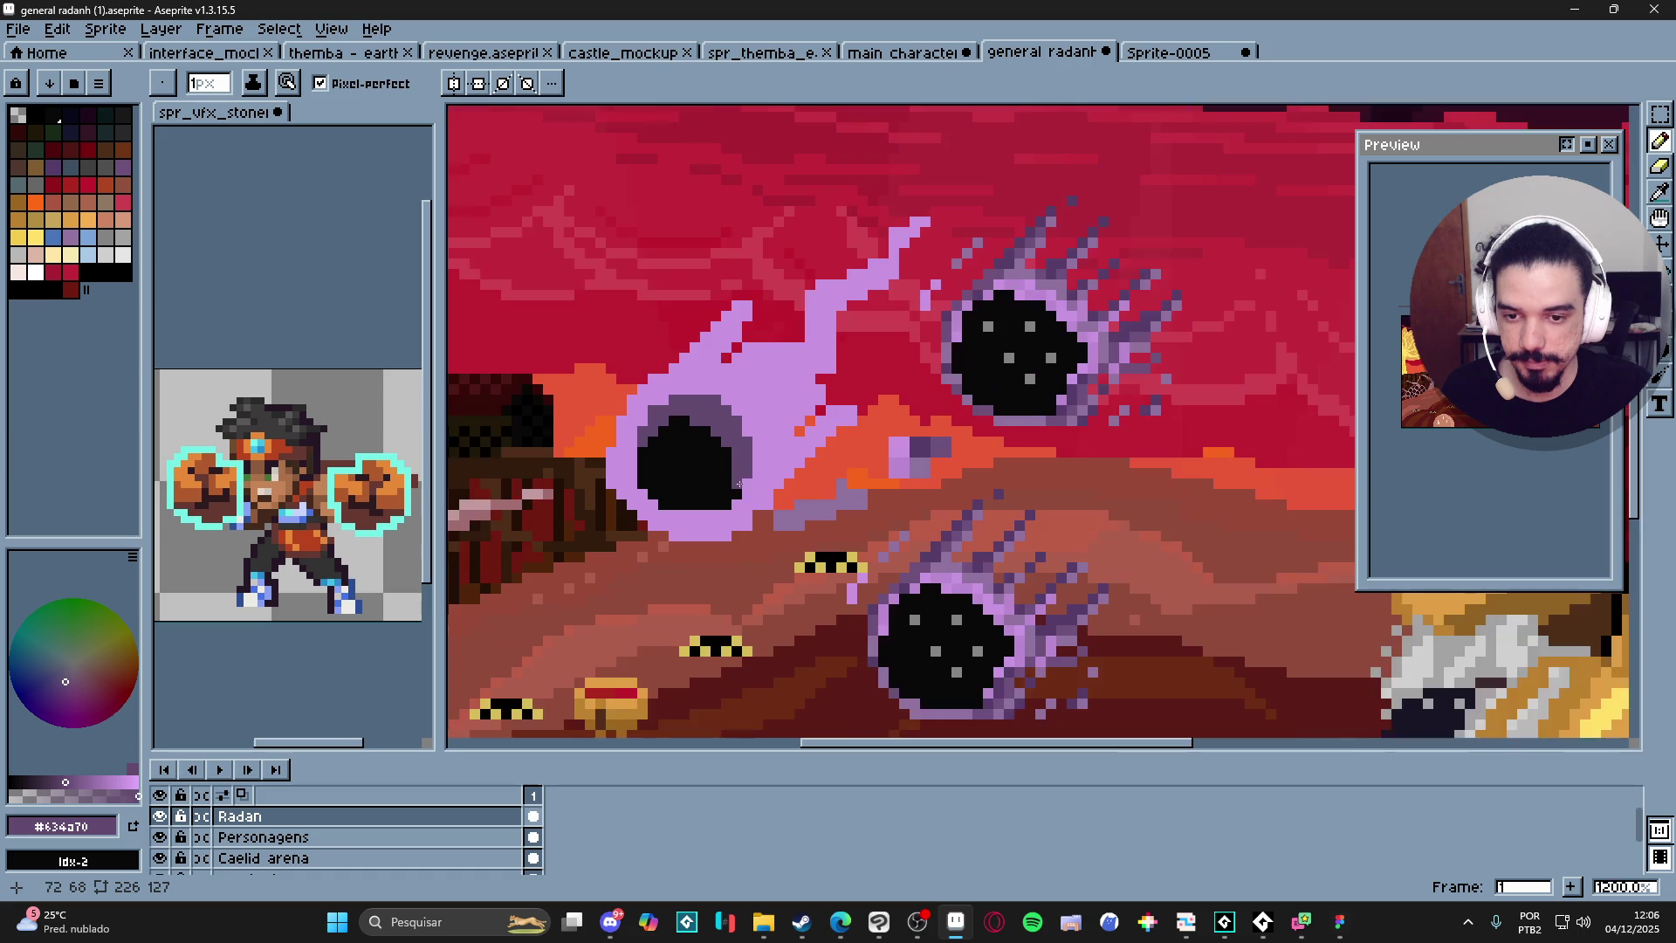
{"action": "scroll", "coordinate": [754, 439], "scroll_direction": "down", "scroll_amount": 3}
{"action": "scroll", "coordinate": [752, 392], "scroll_direction": "up", "scroll_amount": 3}
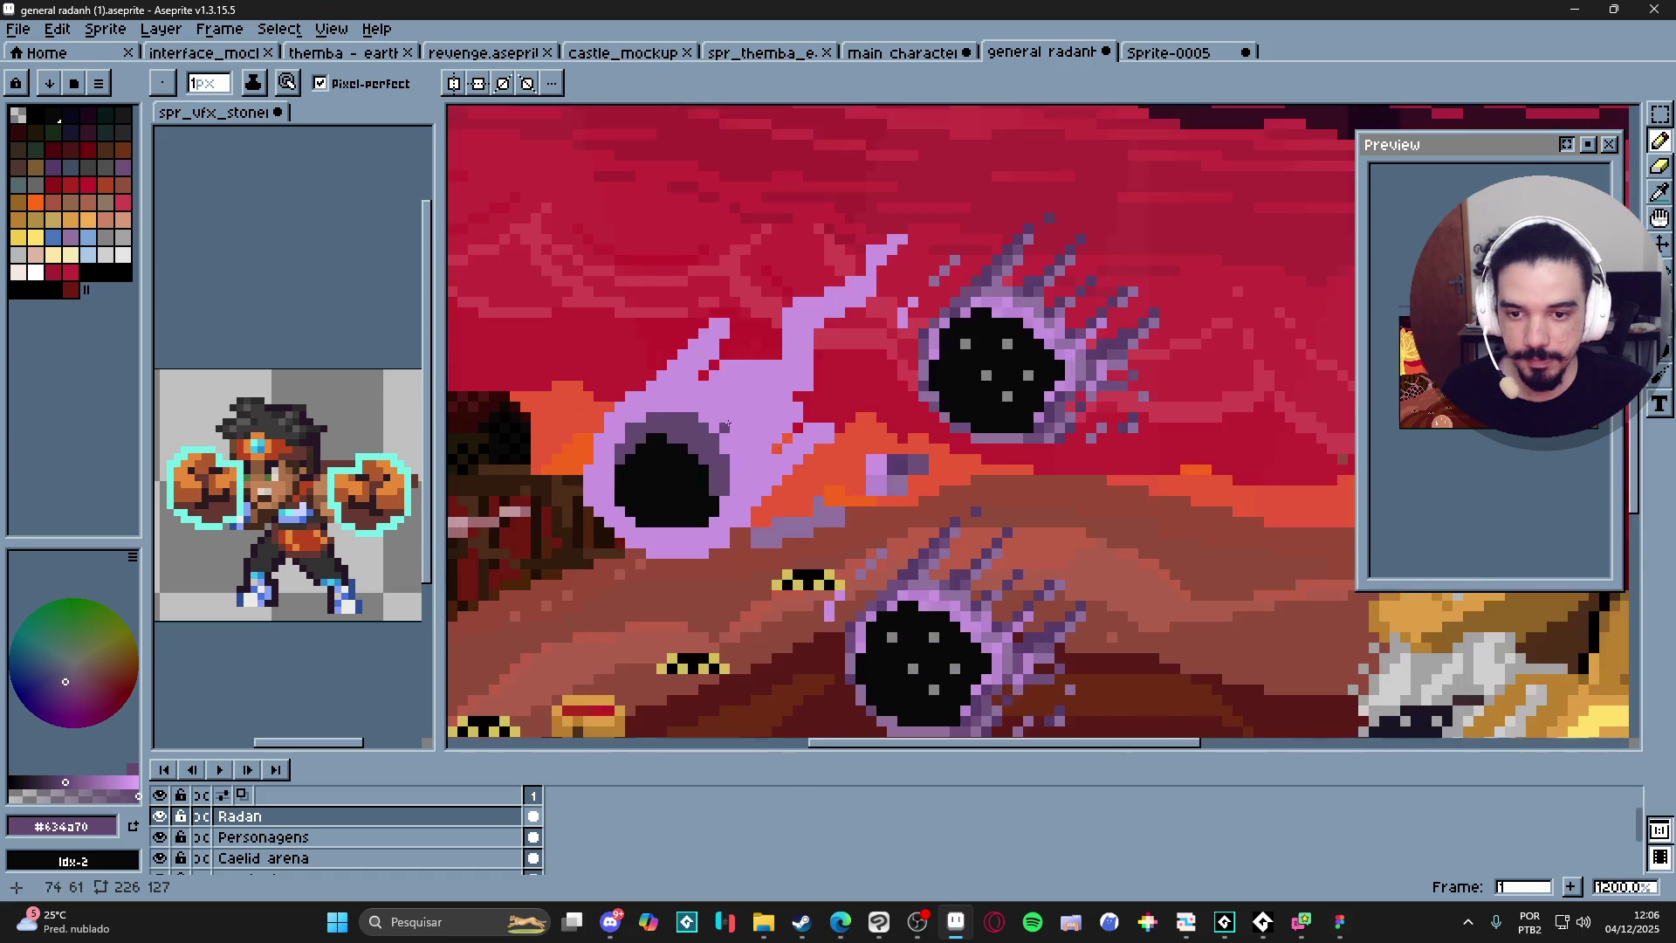
{"action": "scroll", "coordinate": [698, 488], "scroll_direction": "left", "scroll_amount": 1}
{"action": "key", "text": "v"}
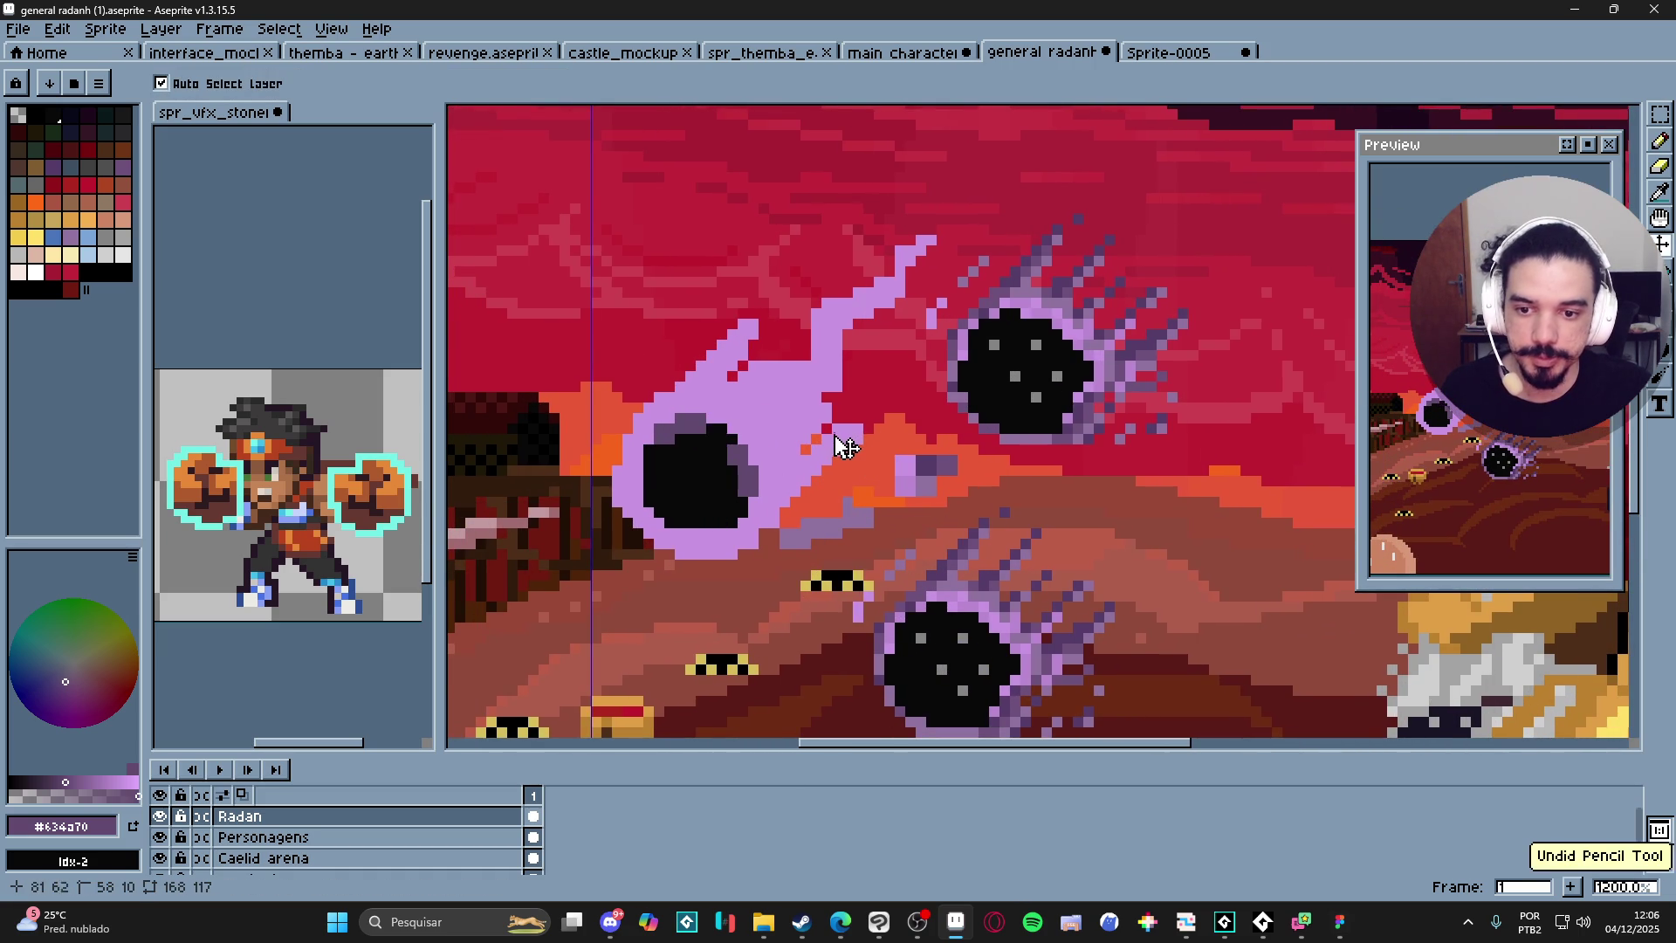
{"action": "key", "text": "b"}
{"action": "left_click", "coordinate": [762, 339], "text": "alt"}
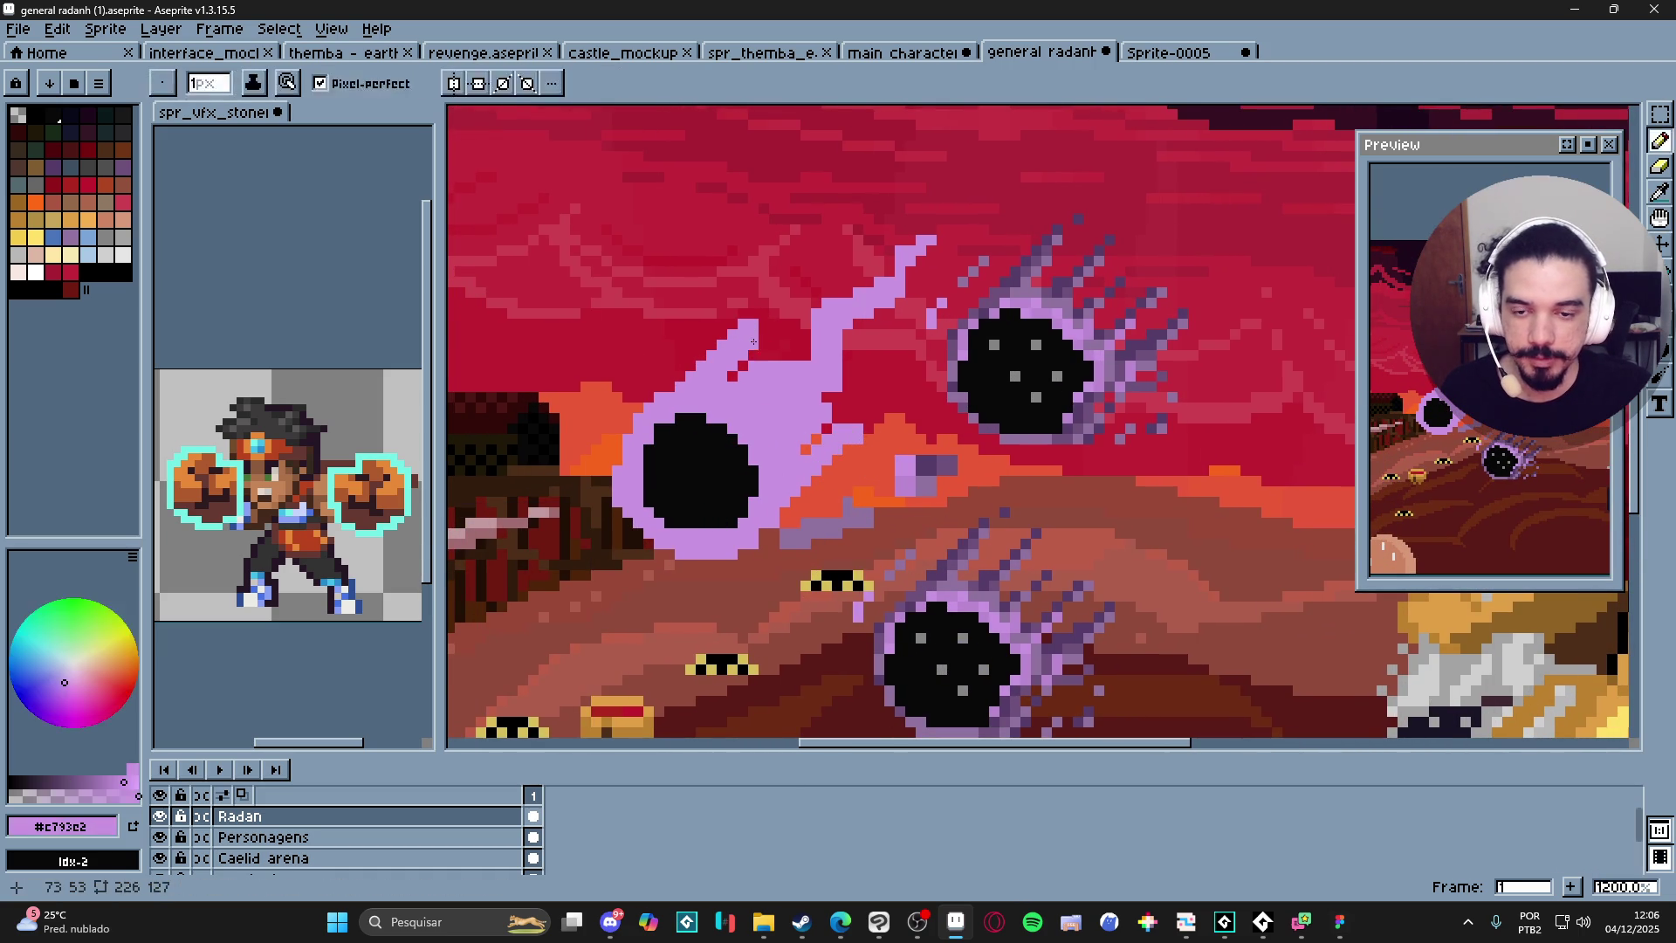
{"action": "left_click_drag", "start_coordinate": [766, 340], "coordinate": [775, 324]}
{"action": "key", "text": "minus"}
{"action": "left_click", "coordinate": [779, 312]}
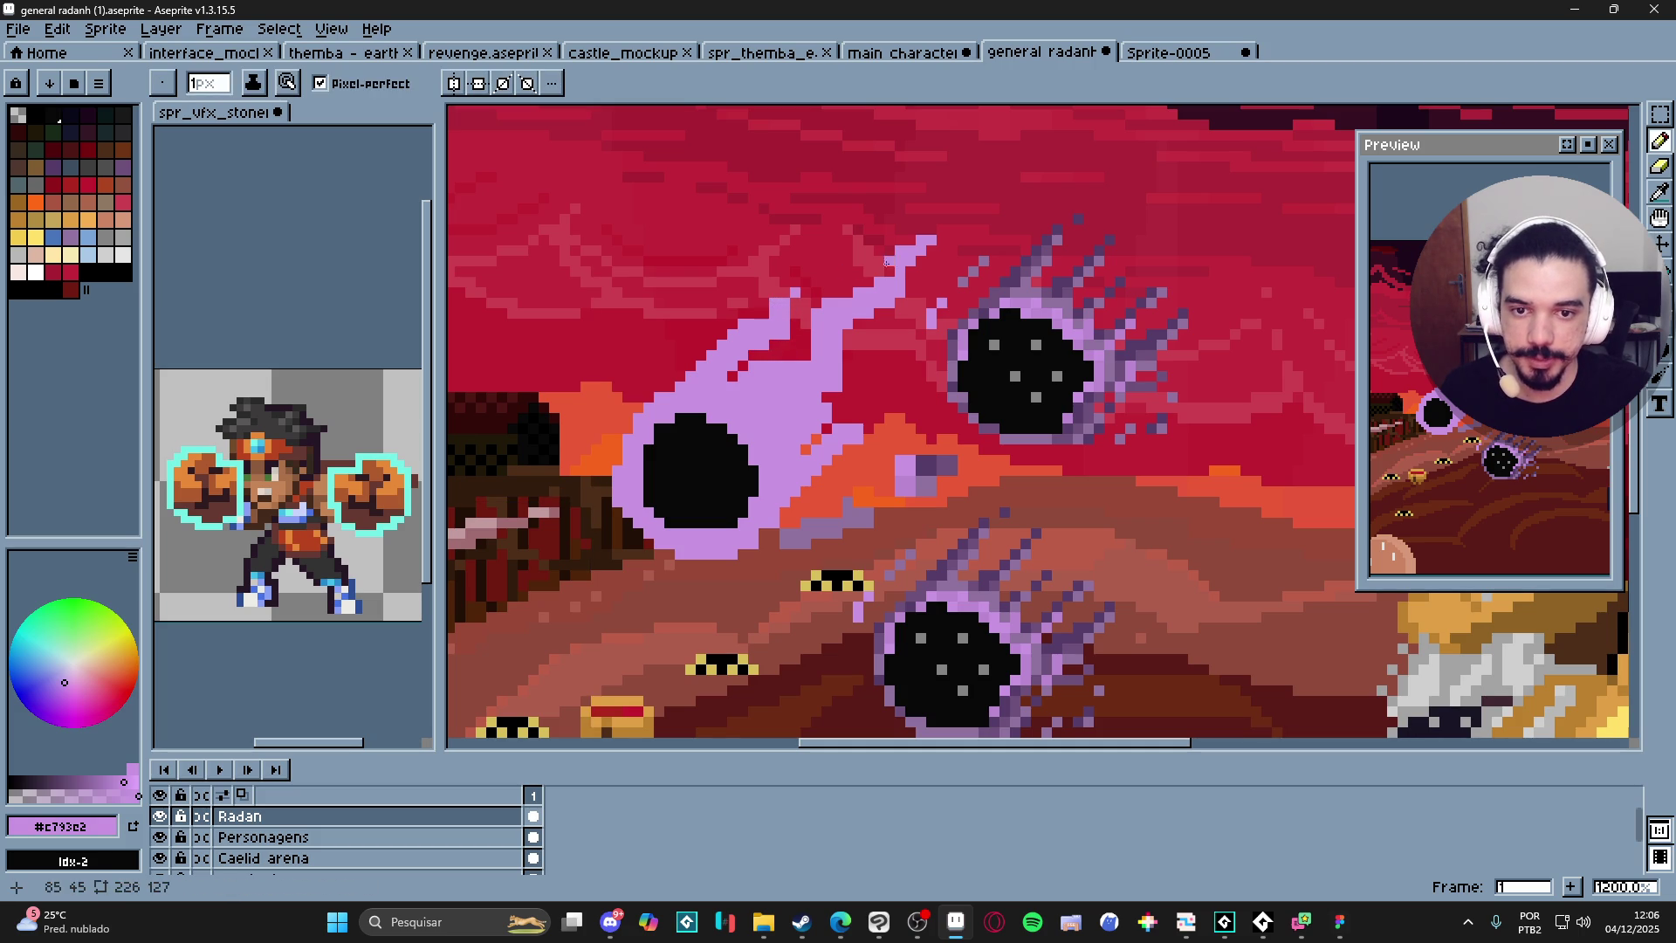
Undo the latest lavender strokes, keep a 1-pixel brush, and zoom out over the whole scene.
{"action": "scroll", "coordinate": [876, 346], "scroll_direction": "down", "scroll_amount": 3}
{"action": "scroll", "coordinate": [893, 234], "scroll_direction": "up", "scroll_amount": 4}
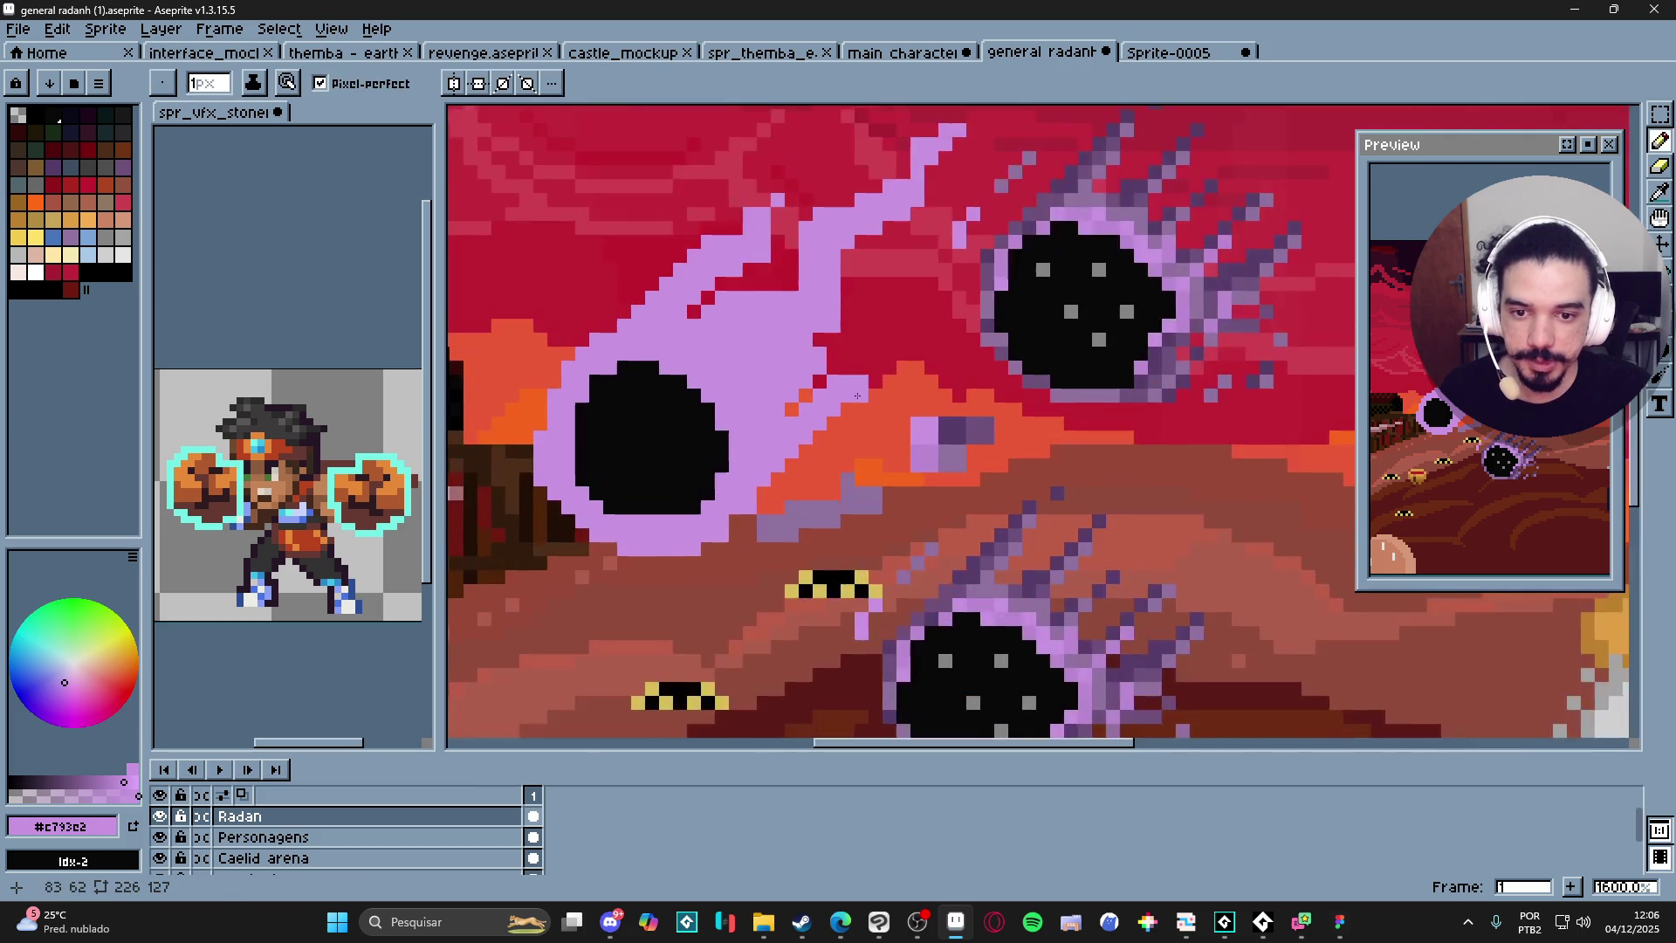
{"action": "key", "text": "plus"}
{"action": "key", "text": "ctrl+z"}
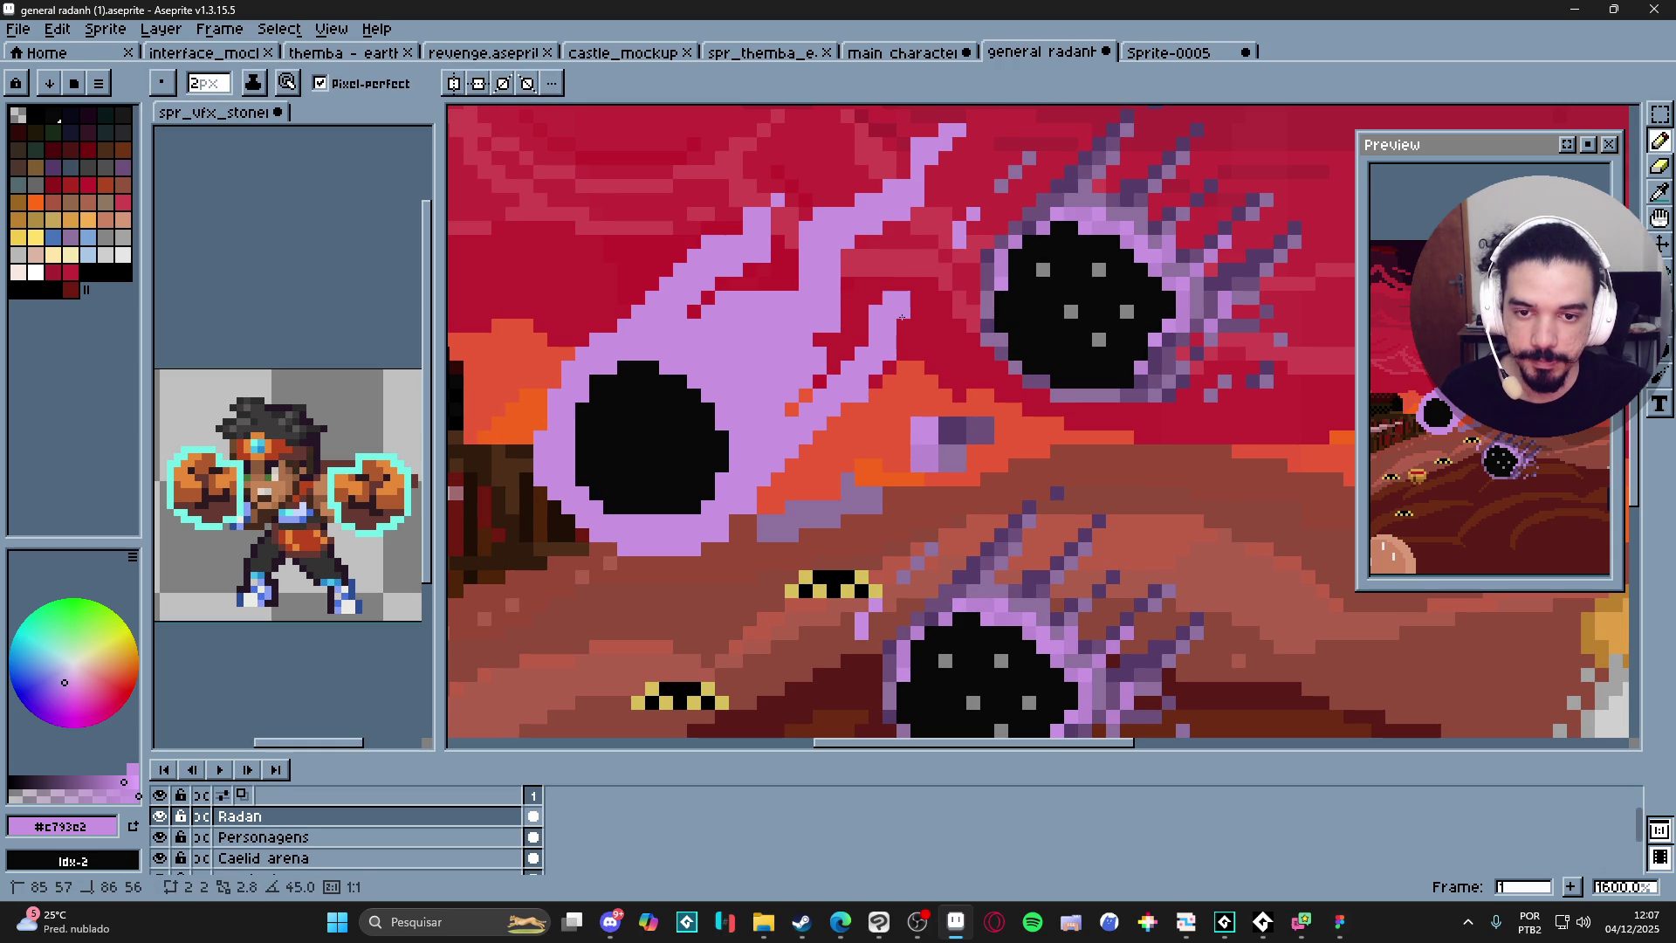
{"action": "key", "text": "minus"}
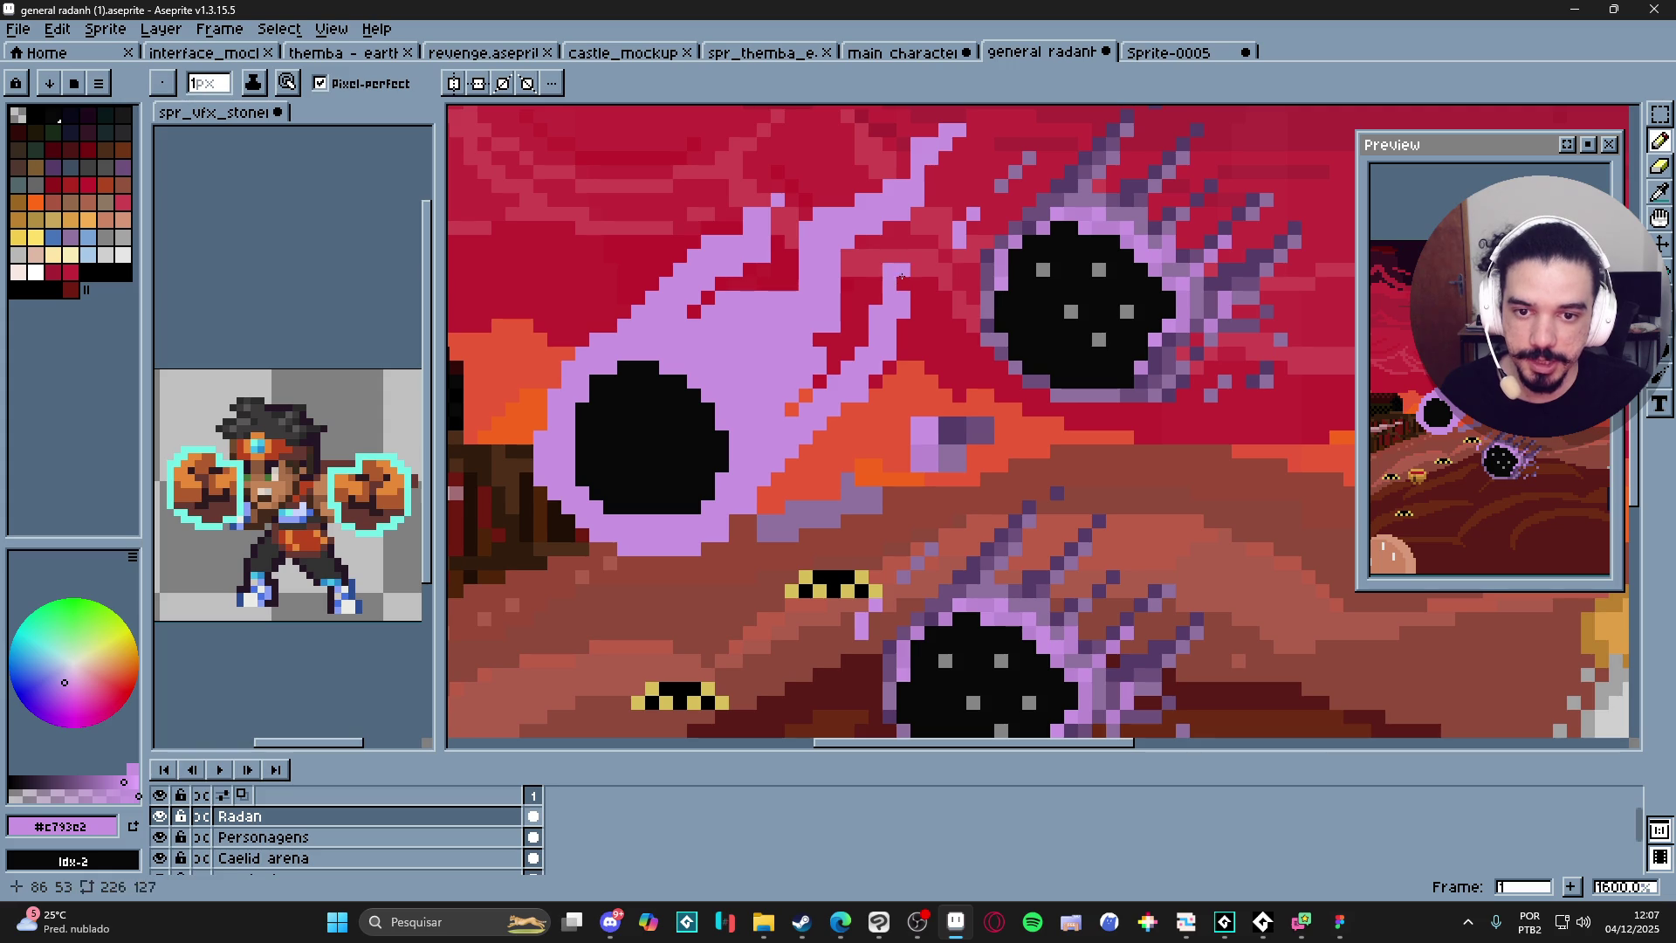
{"action": "scroll", "coordinate": [900, 280], "scroll_direction": "down", "scroll_amount": 5}
{"action": "scroll", "coordinate": [906, 280], "scroll_direction": "up", "scroll_amount": 5}
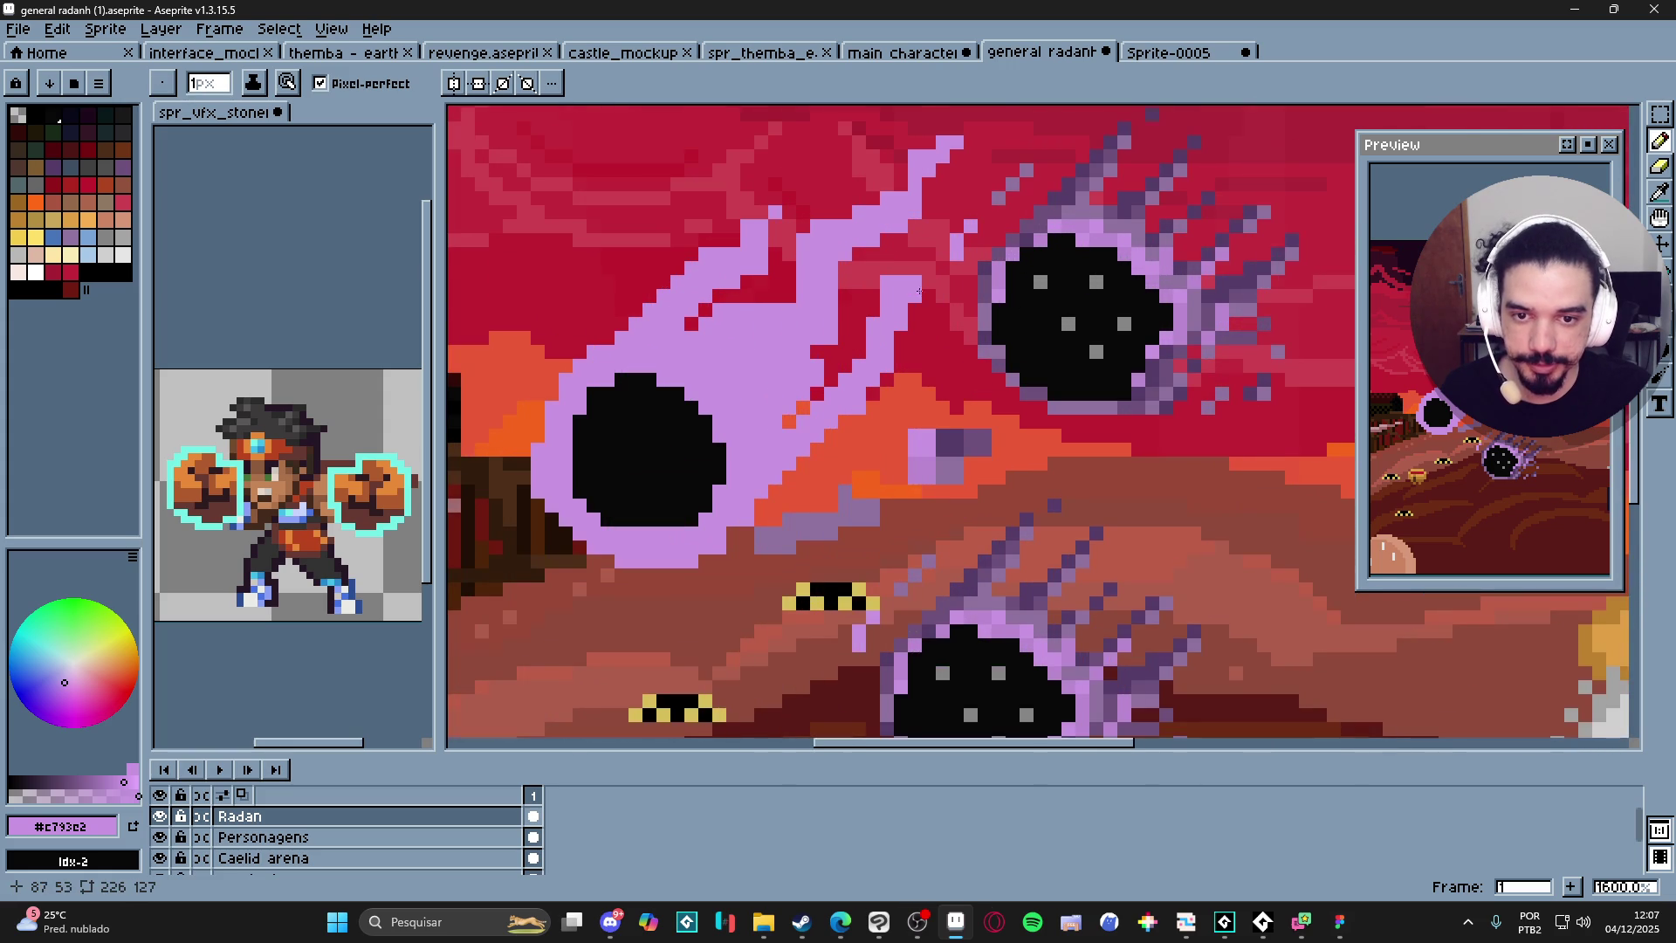
{"action": "scroll", "coordinate": [917, 287], "scroll_direction": "down", "scroll_amount": 3}
{"action": "scroll", "coordinate": [924, 350], "scroll_direction": "down", "scroll_amount": 3}
{"action": "scroll", "coordinate": [869, 308], "scroll_direction": "up", "scroll_amount": 5}
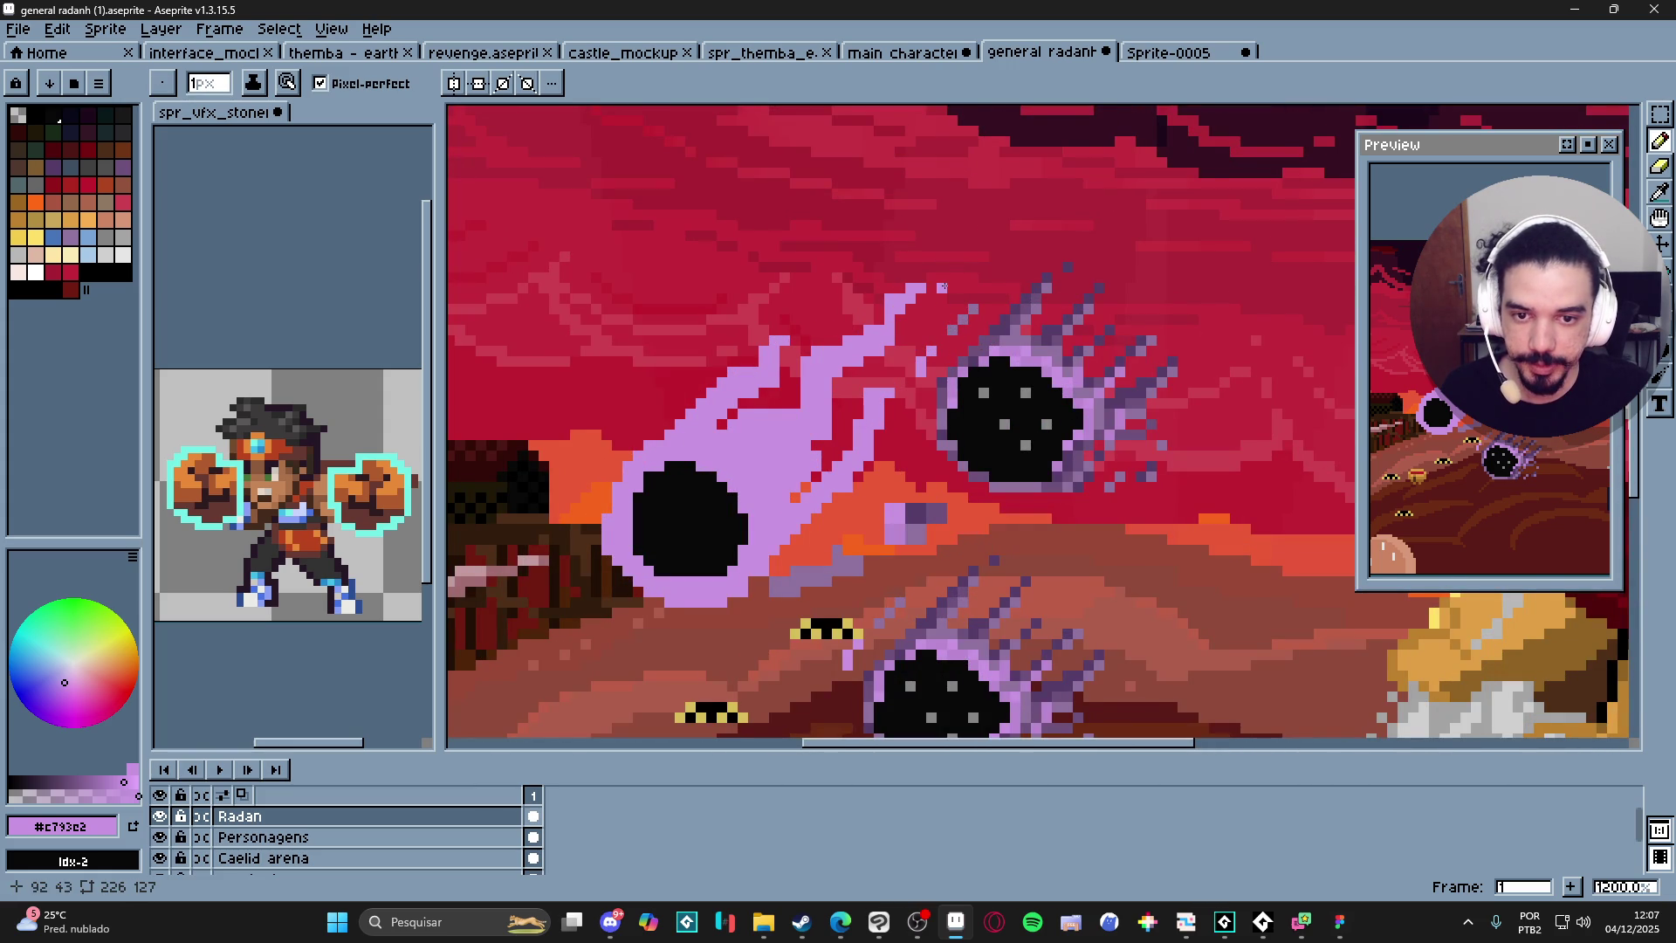
{"action": "scroll", "coordinate": [941, 297], "scroll_direction": "down", "scroll_amount": 1}
{"action": "scroll", "coordinate": [942, 323], "scroll_direction": "up", "scroll_amount": 1}
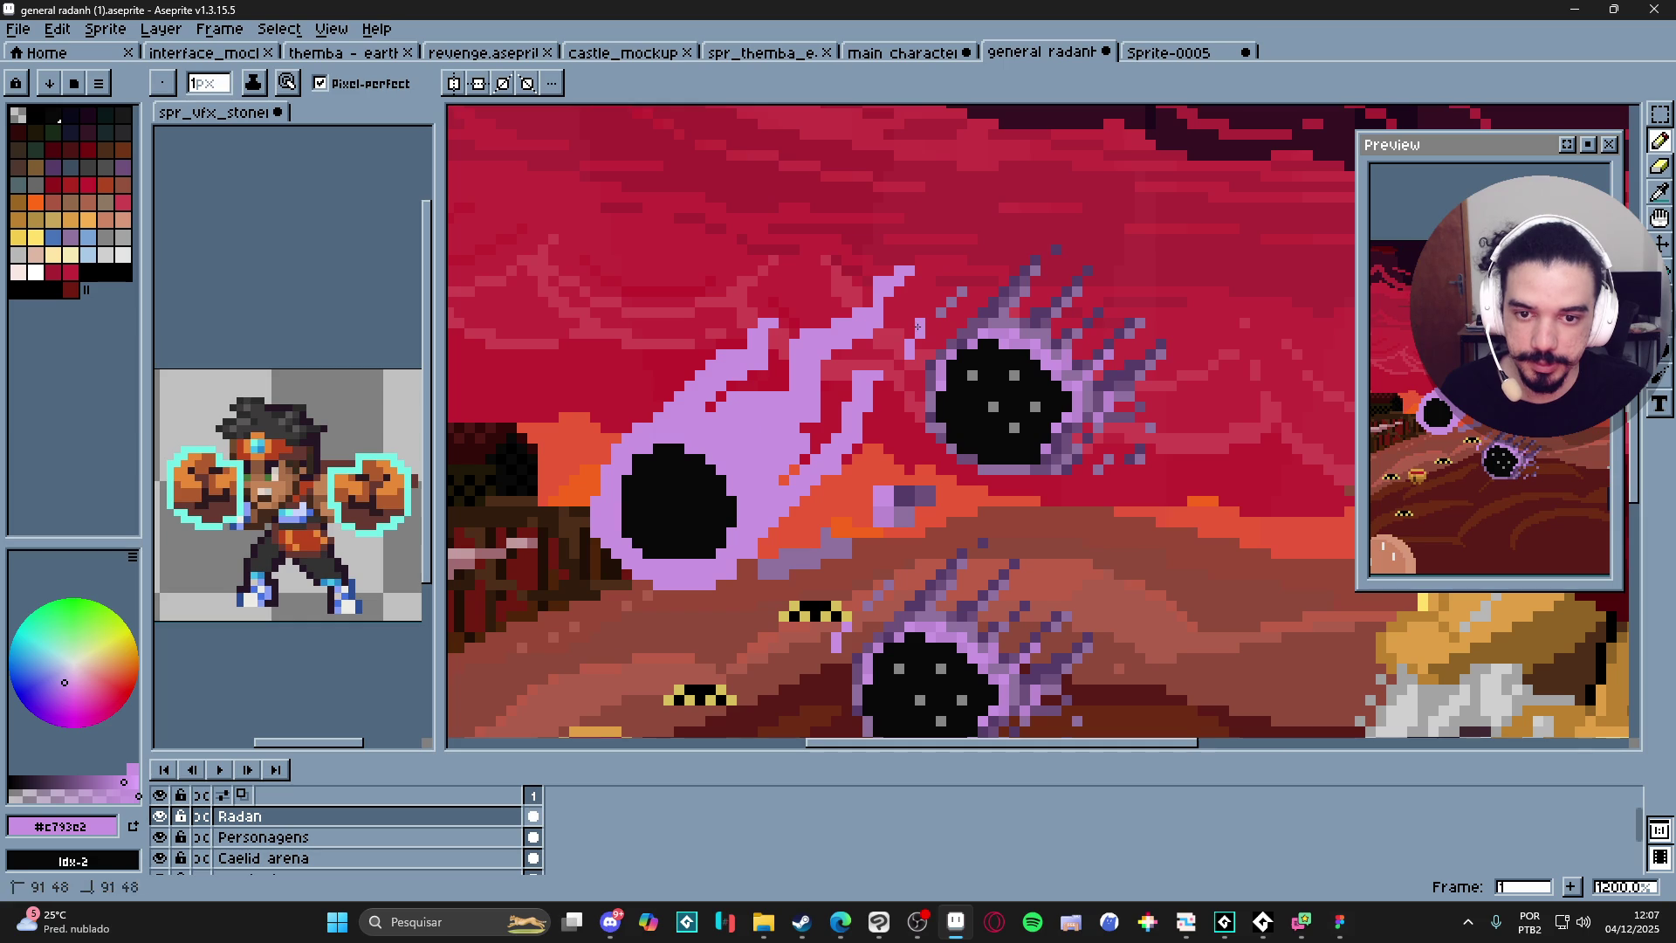
{"action": "scroll", "coordinate": [916, 326], "scroll_direction": "down", "scroll_amount": 3}
{"action": "scroll", "coordinate": [861, 427], "scroll_direction": "down", "scroll_amount": 2}
{"action": "scroll", "coordinate": [861, 427], "scroll_direction": "up", "scroll_amount": 2}
{"action": "scroll", "coordinate": [859, 436], "scroll_direction": "down", "scroll_amount": 1}
{"action": "scroll", "coordinate": [821, 452], "scroll_direction": "left", "scroll_amount": 1}
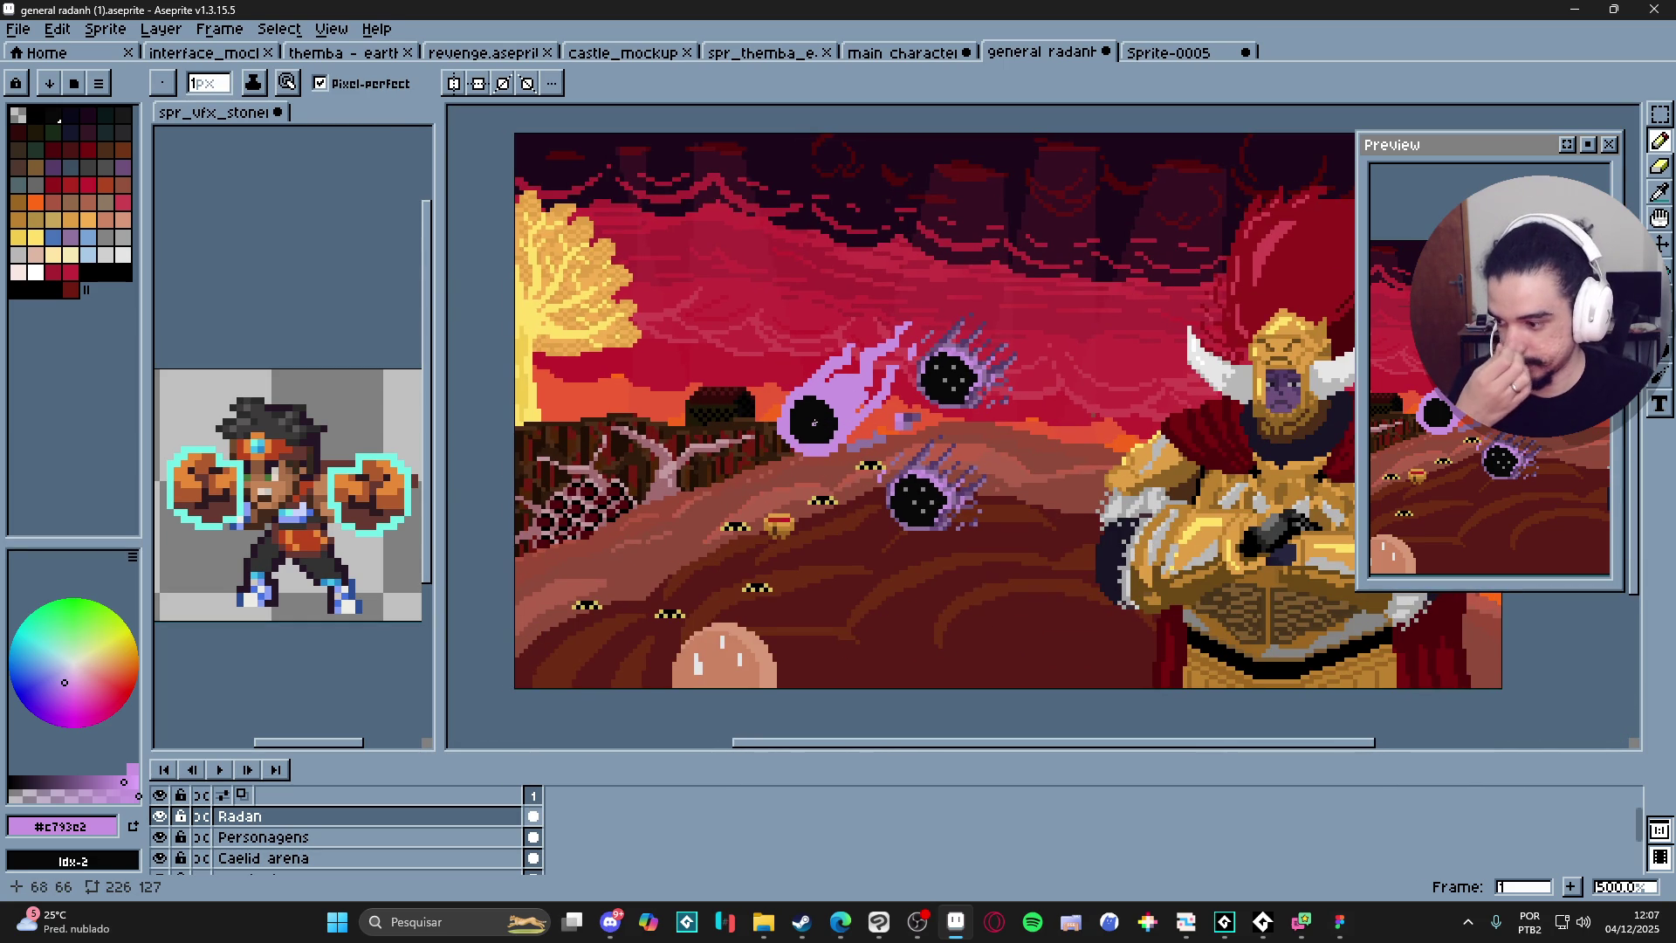
{"action": "scroll", "coordinate": [804, 454], "scroll_direction": "up", "scroll_amount": 4}
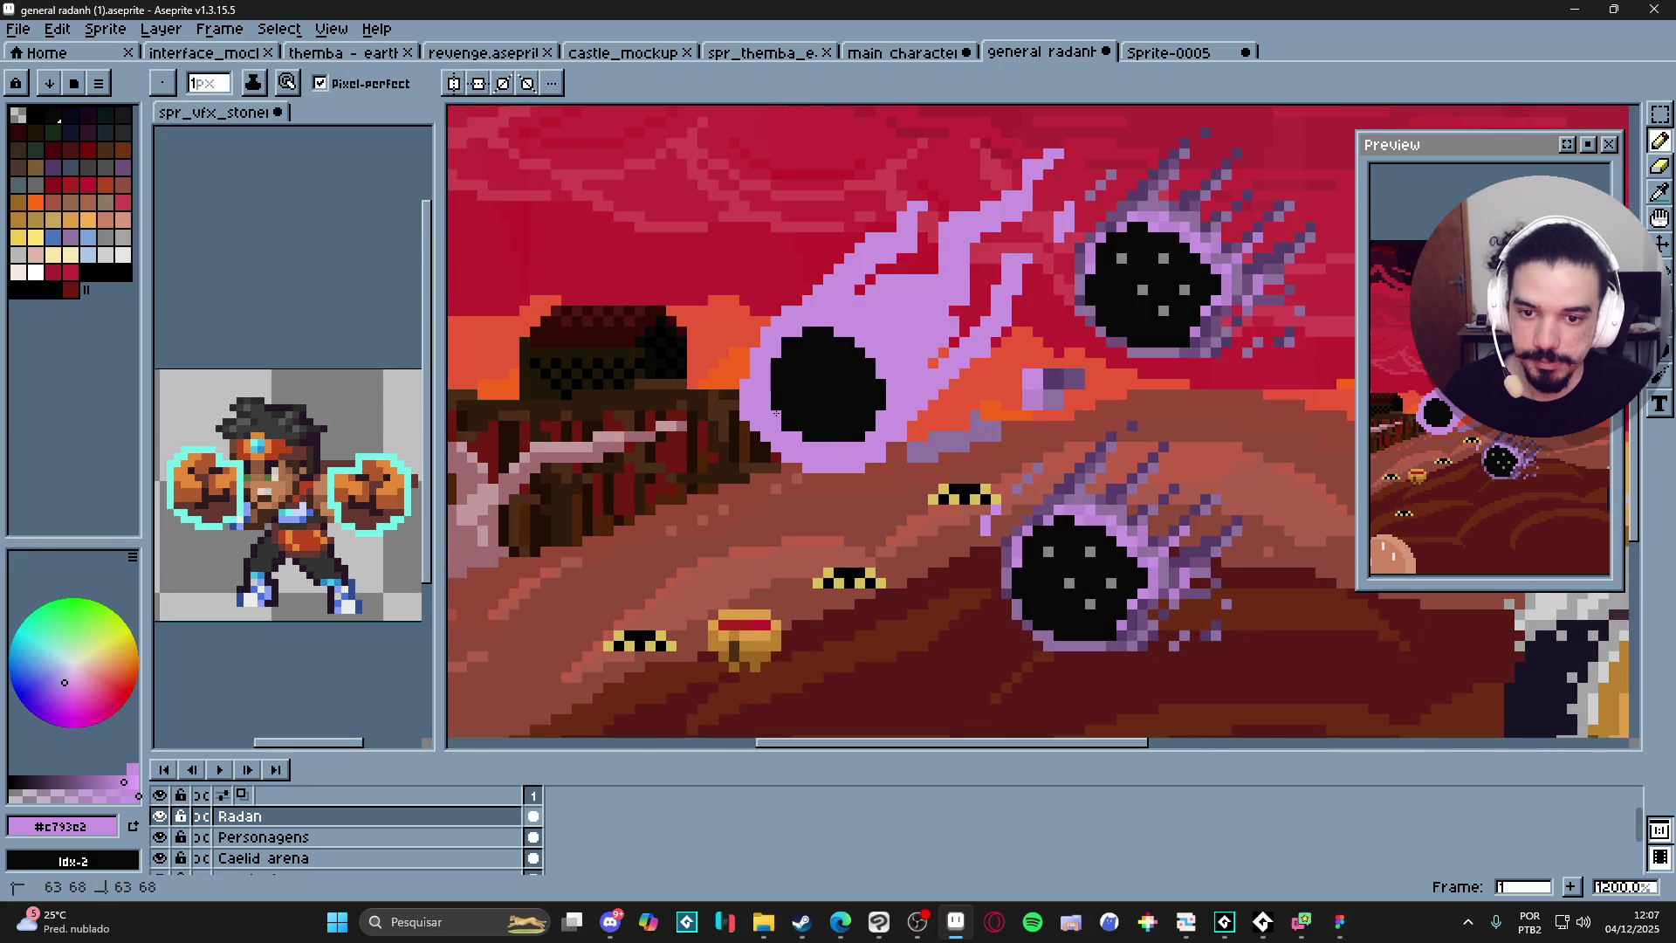
{"action": "scroll", "coordinate": [904, 428], "scroll_direction": "down", "scroll_amount": 2}
{"action": "scroll", "coordinate": [904, 427], "scroll_direction": "down", "scroll_amount": 3}
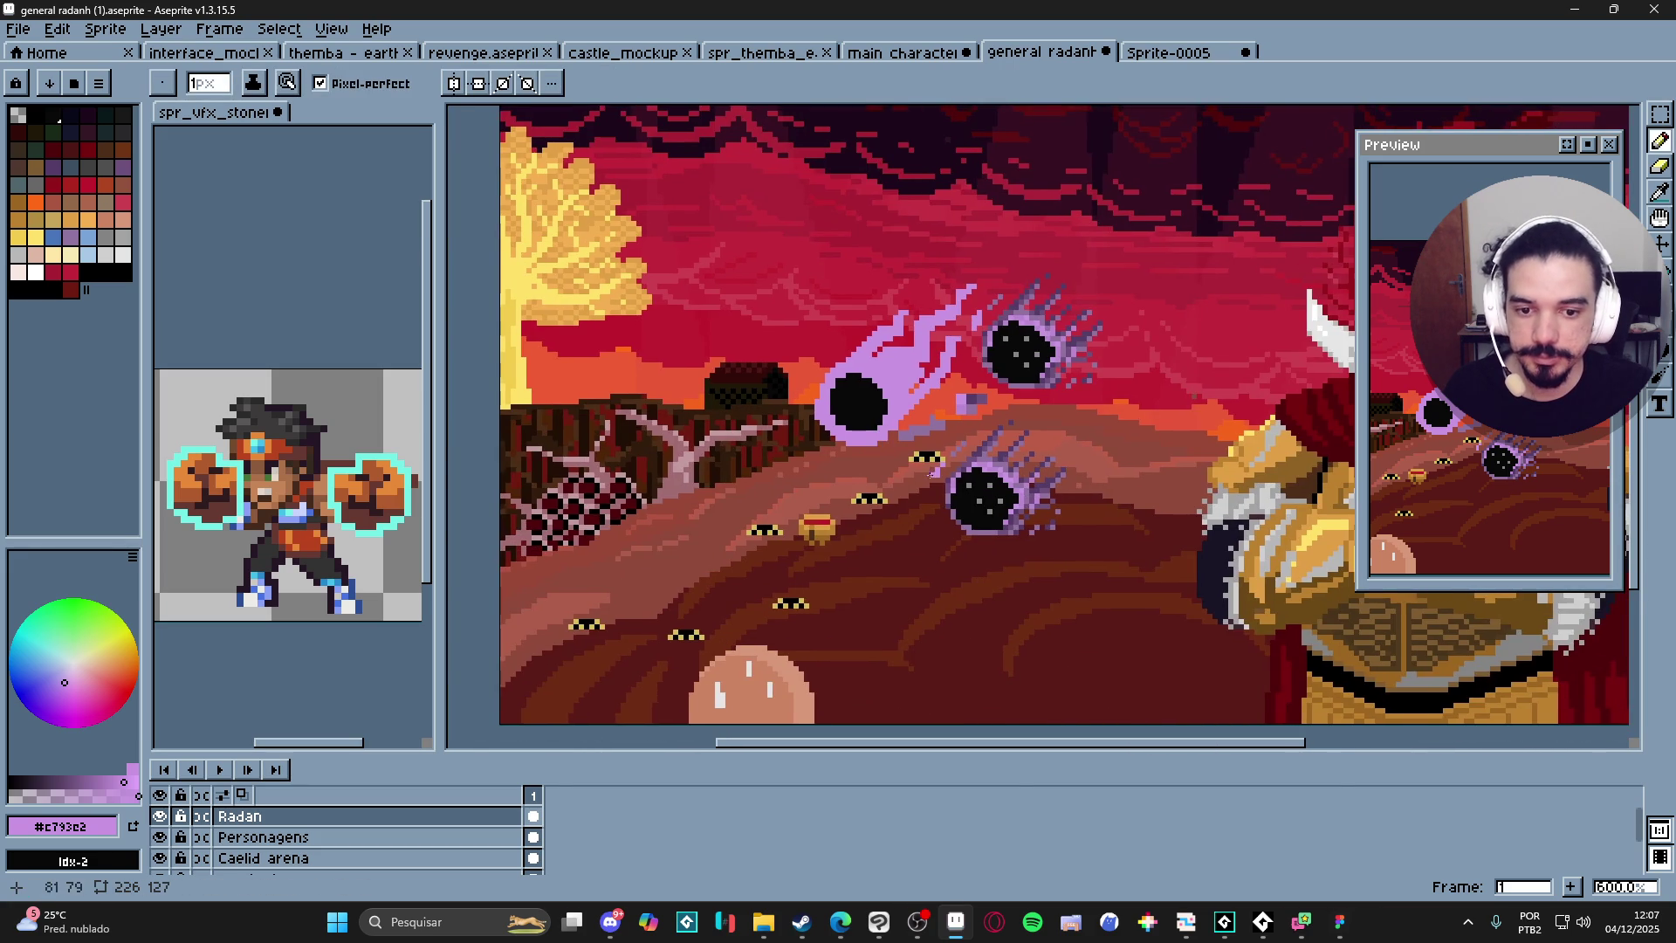
{"action": "scroll", "coordinate": [878, 416], "scroll_direction": "up", "scroll_amount": 3}
{"action": "scroll", "coordinate": [878, 416], "scroll_direction": "down", "scroll_amount": 3}
{"action": "scroll", "coordinate": [907, 418], "scroll_direction": "up", "scroll_amount": 2}
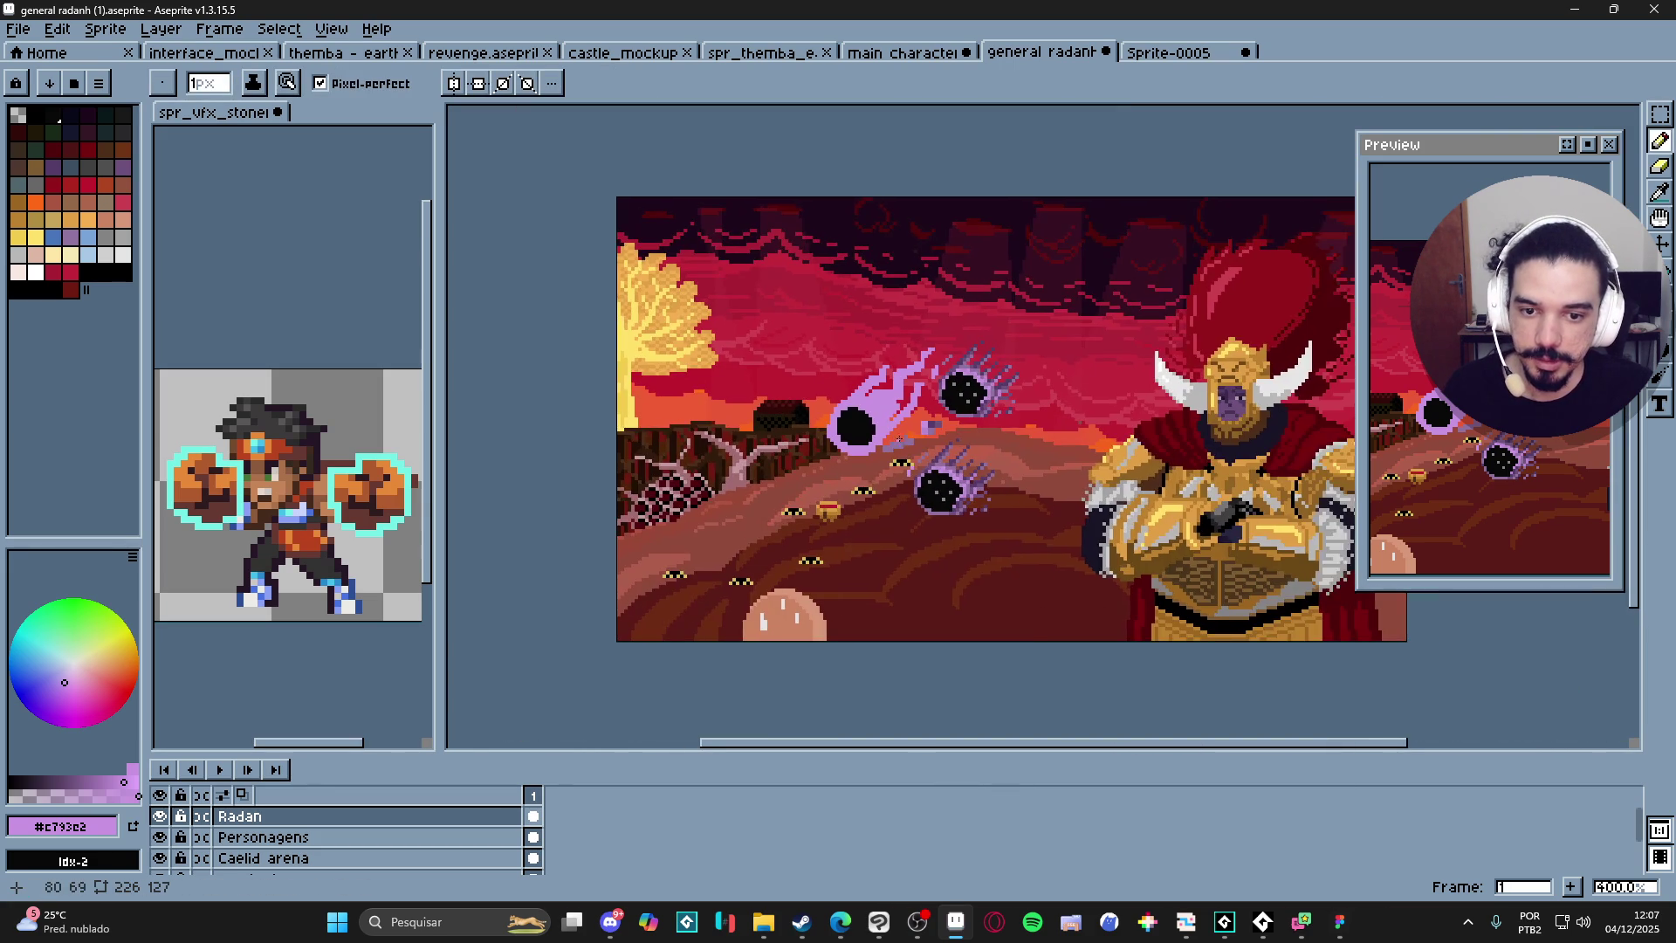
{"action": "scroll", "coordinate": [838, 375], "scroll_direction": "down", "scroll_amount": 2}
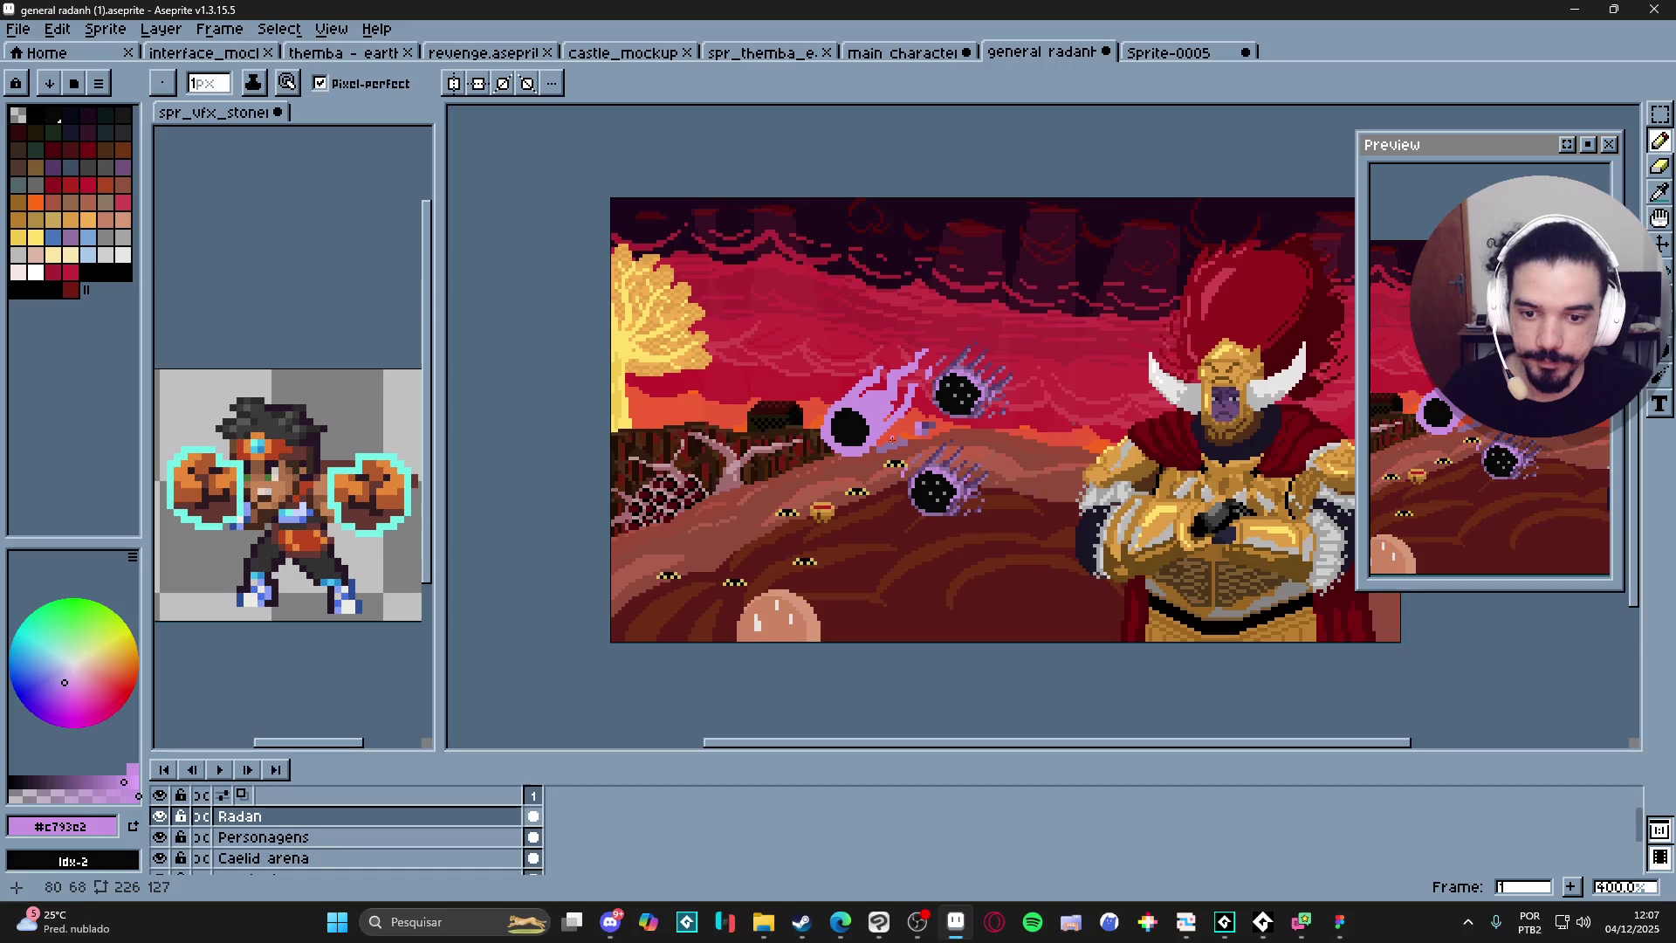
{"action": "scroll", "coordinate": [1057, 418], "scroll_direction": "up", "scroll_amount": 1}
{"action": "scroll", "coordinate": [1057, 418], "scroll_direction": "down", "scroll_amount": 2}
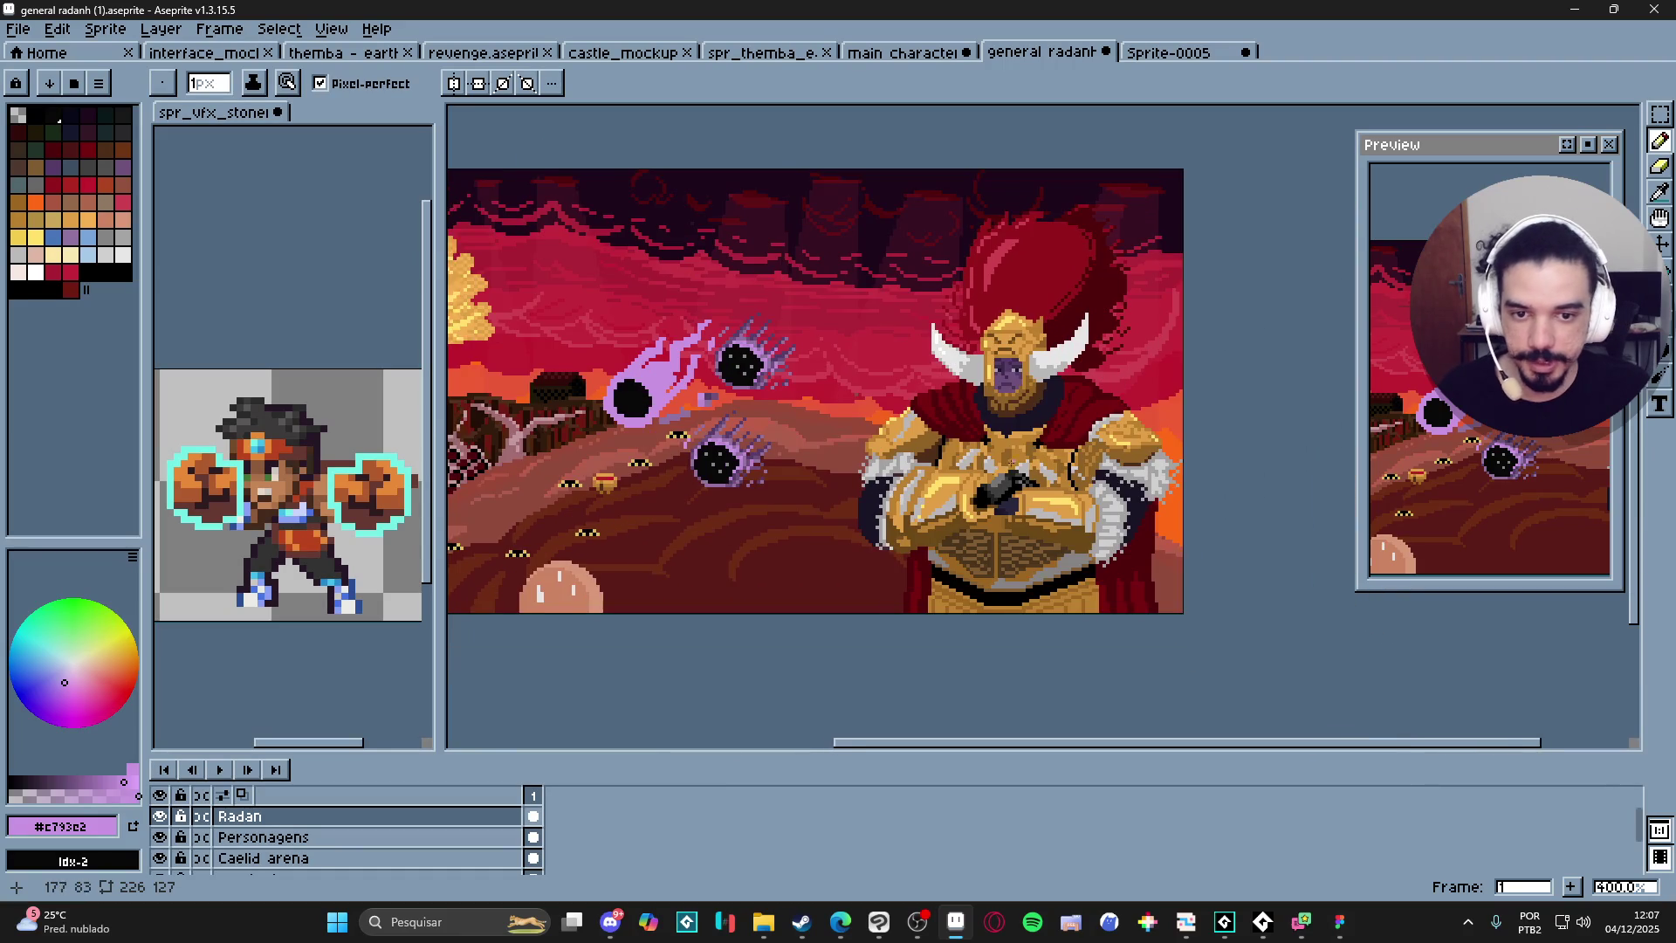
{"action": "scroll", "coordinate": [1011, 485], "scroll_direction": "up", "scroll_amount": 2}
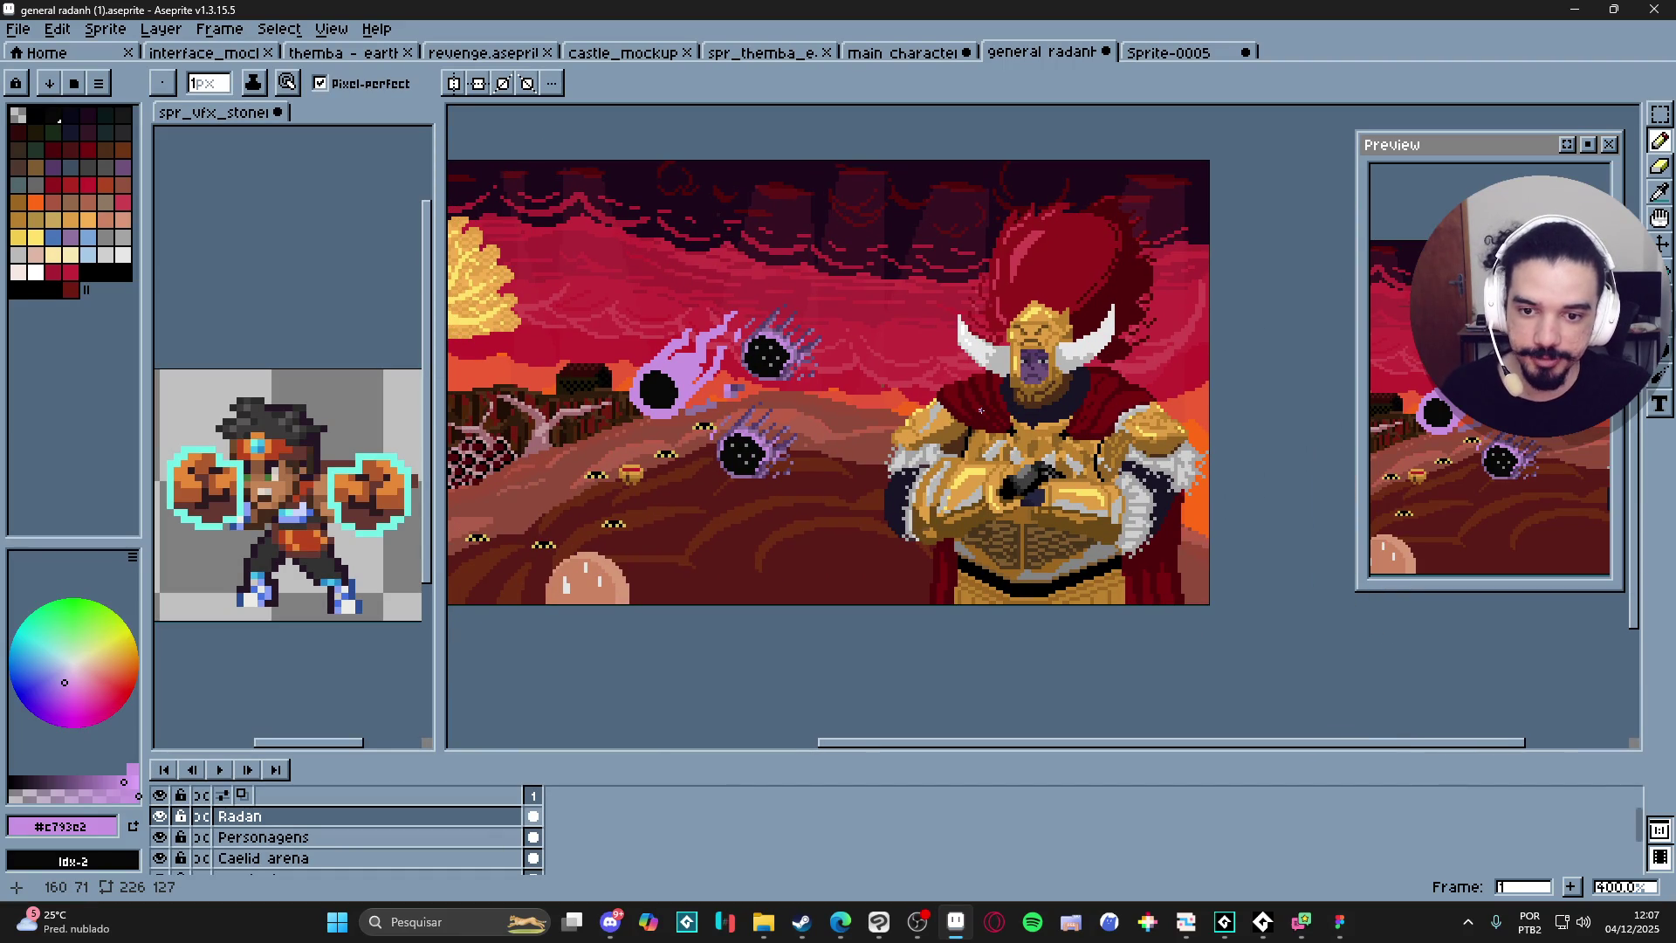
{"action": "scroll", "coordinate": [981, 410], "scroll_direction": "down", "scroll_amount": 1}
{"action": "scroll", "coordinate": [980, 410], "scroll_direction": "down", "scroll_amount": 1}
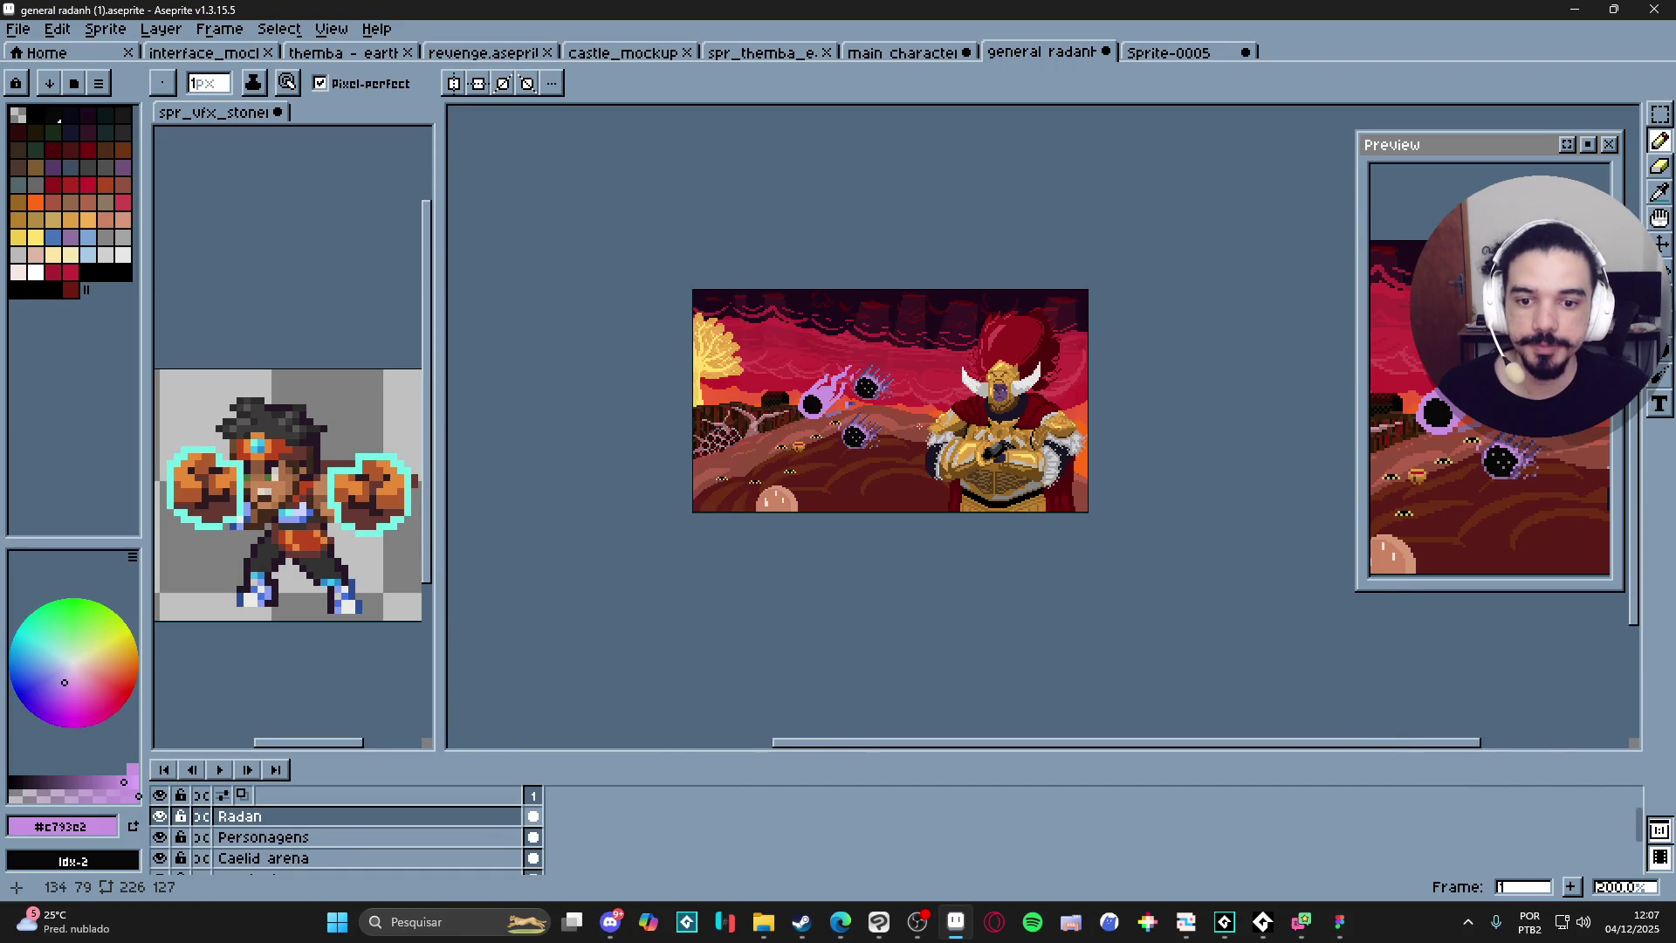
{"action": "scroll", "coordinate": [960, 384], "scroll_direction": "up", "scroll_amount": 2}
{"action": "scroll", "coordinate": [934, 349], "scroll_direction": "down", "scroll_amount": 1}
{"action": "left_click", "coordinate": [921, 339], "text": "alt"}
{"action": "scroll", "coordinate": [1068, 402], "scroll_direction": "up", "scroll_amount": 1}
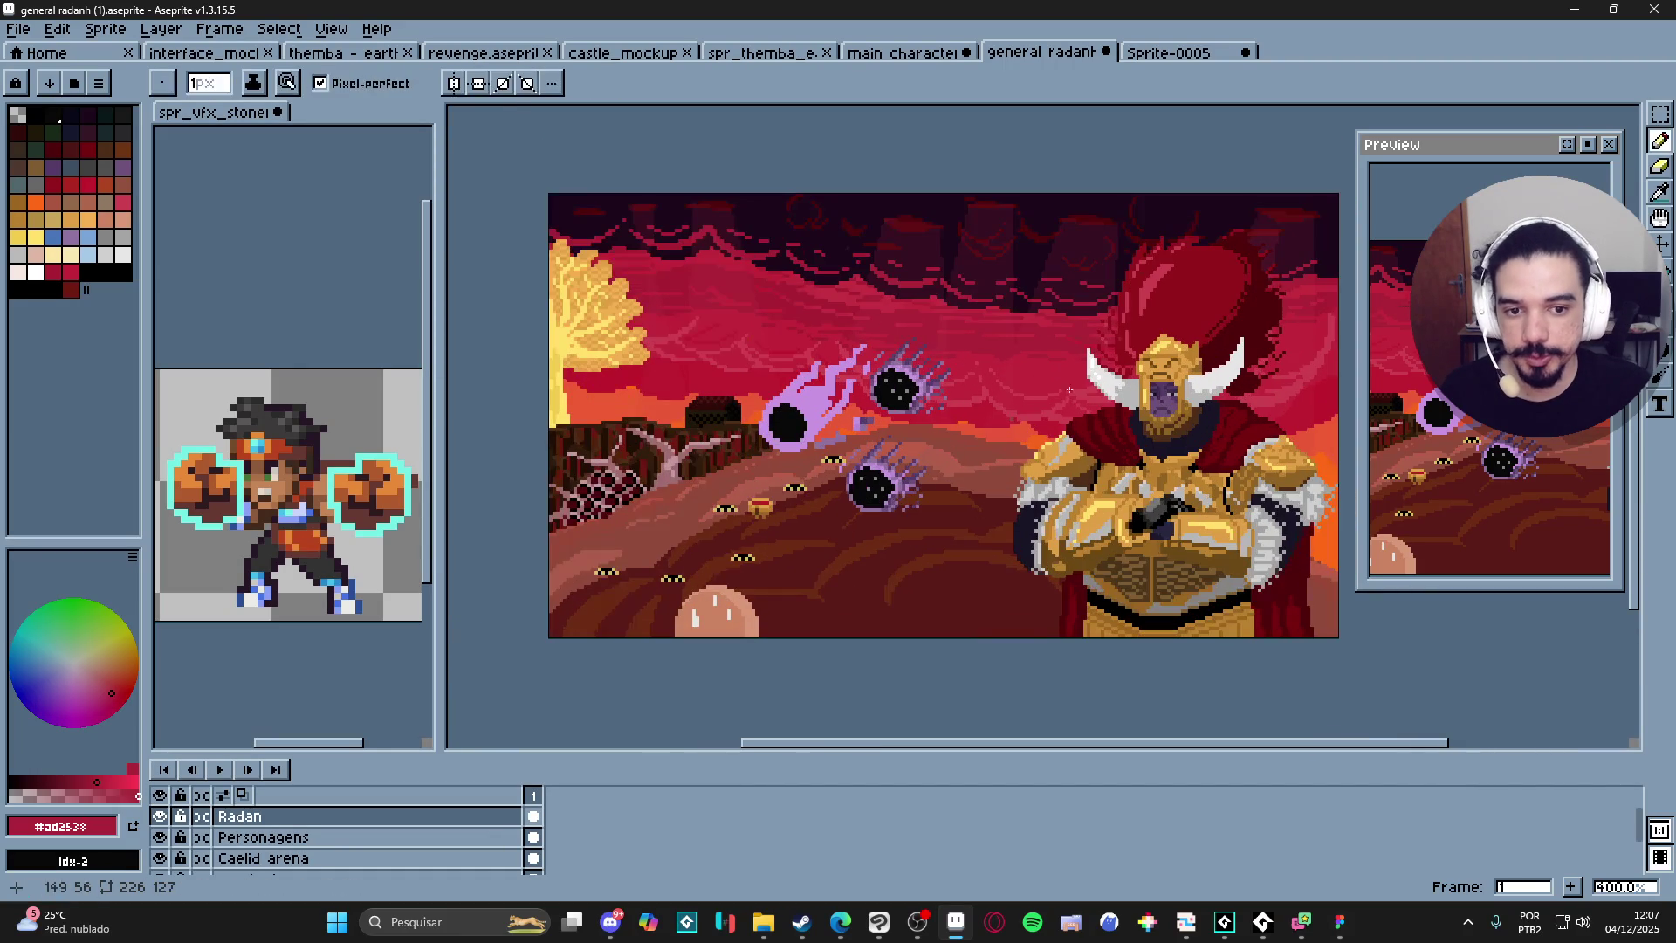
{"action": "left_click", "coordinate": [1005, 359], "text": "alt"}
{"action": "scroll", "coordinate": [1135, 341], "scroll_direction": "down", "scroll_amount": 1}
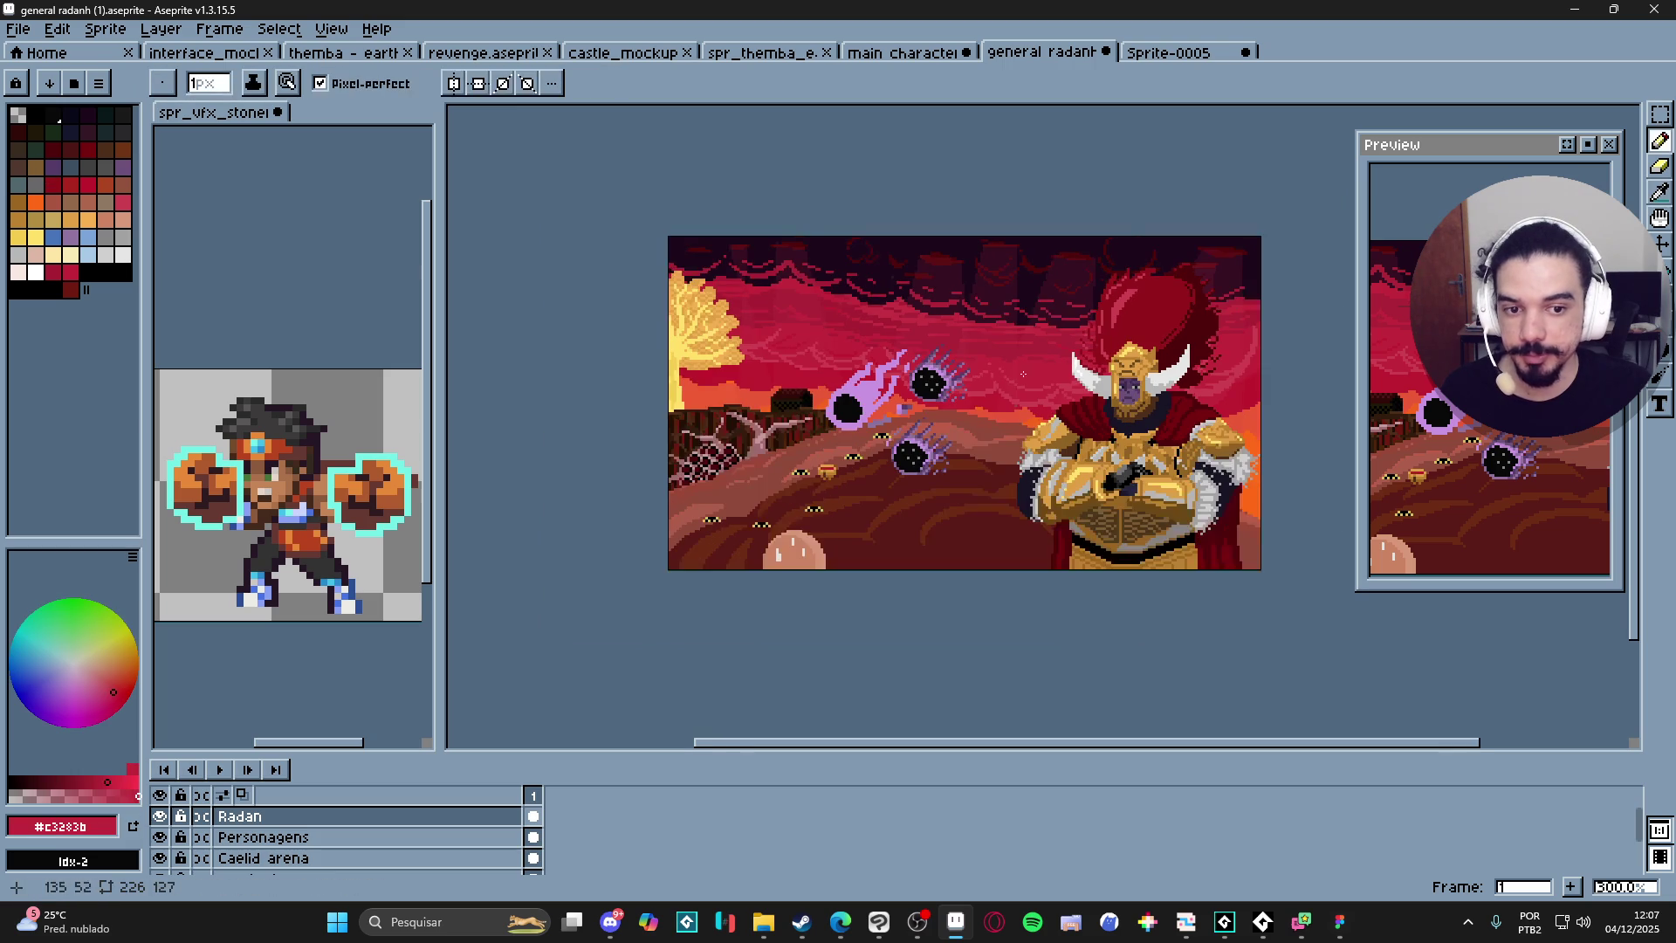
{"action": "scroll", "coordinate": [1104, 341], "scroll_direction": "down", "scroll_amount": 1}
{"action": "scroll", "coordinate": [1104, 340], "scroll_direction": "up", "scroll_amount": 1}
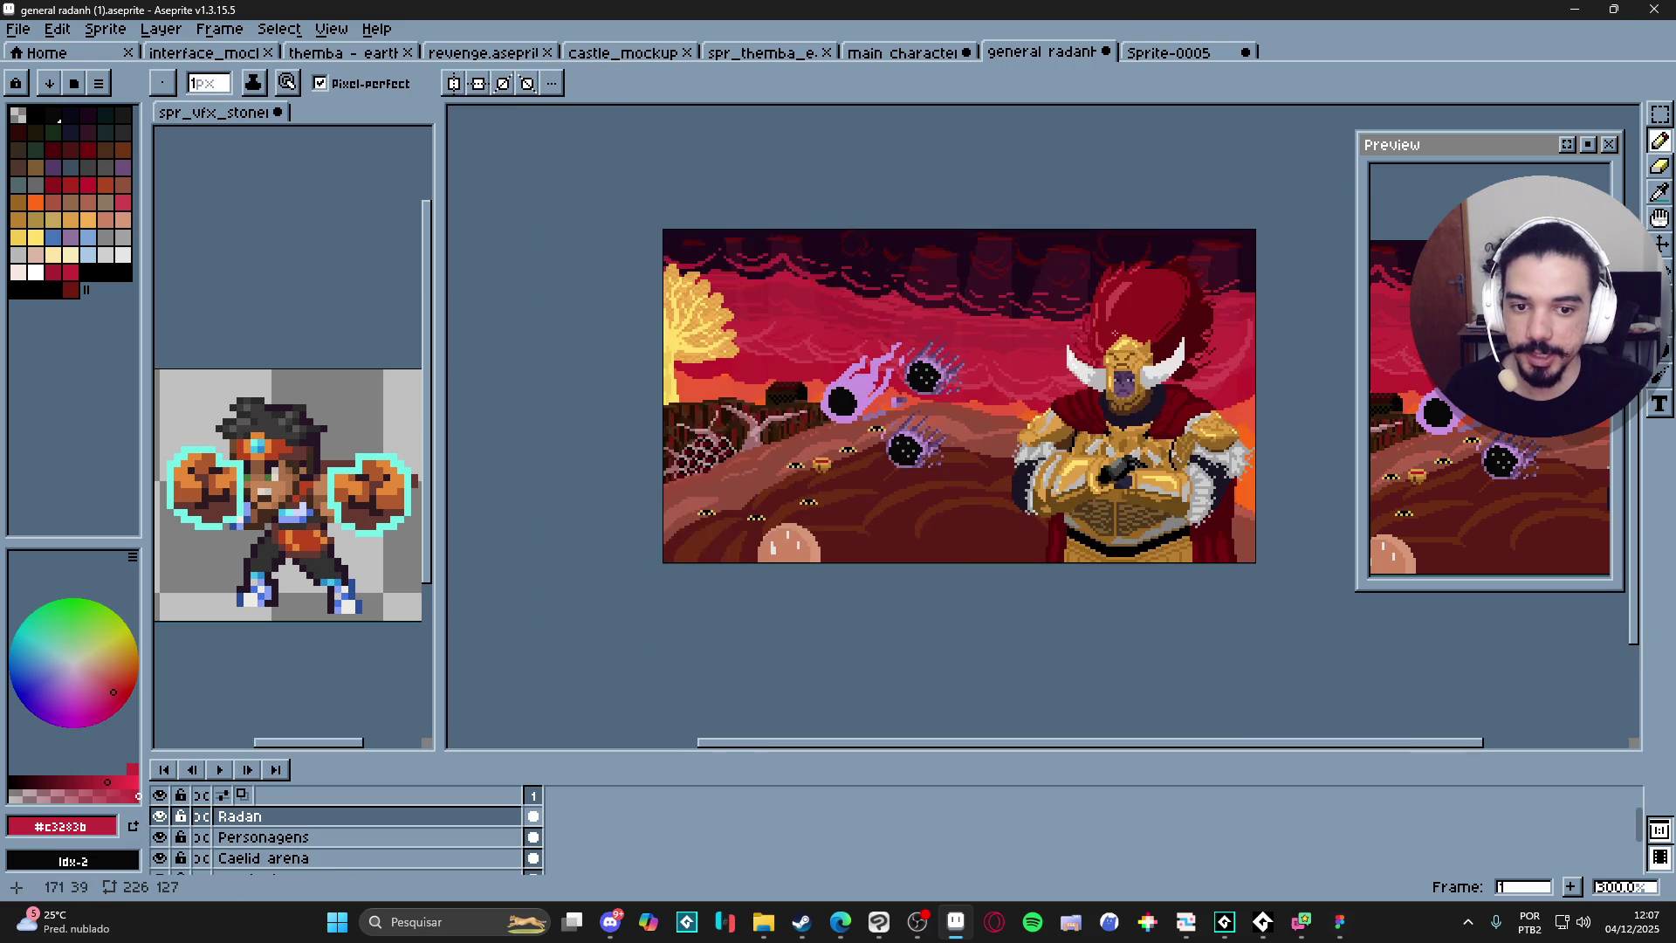
{"action": "scroll", "coordinate": [1036, 373], "scroll_direction": "up", "scroll_amount": 7}
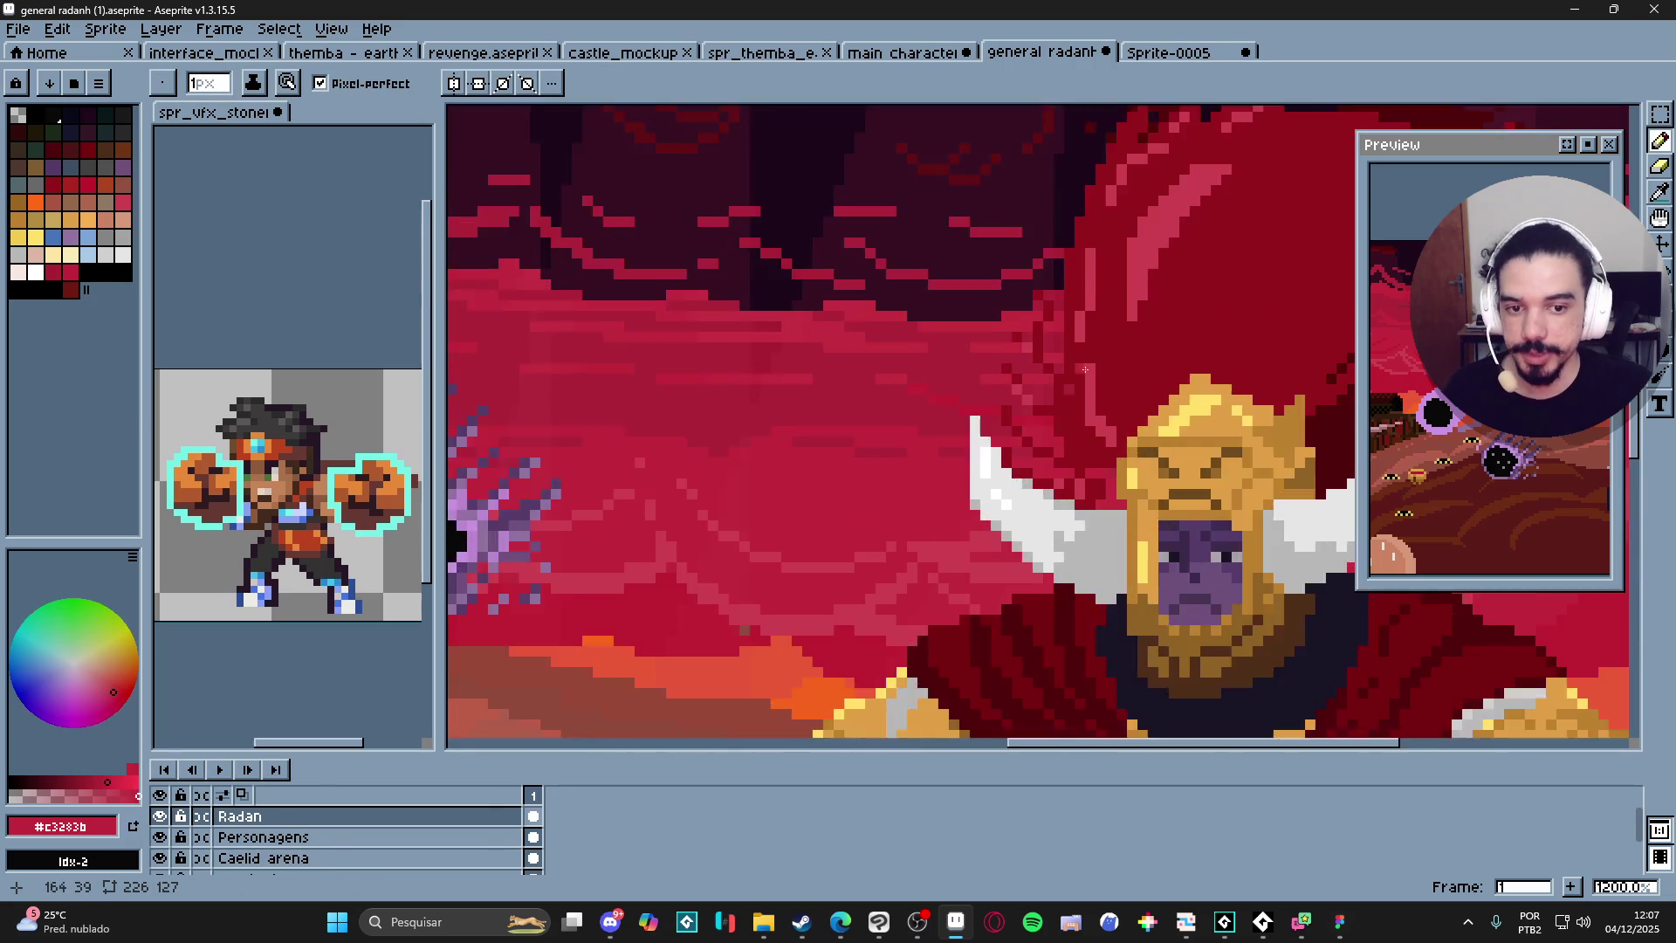
Sample several reds and a very dark shade from the sky behind the hair.
{"action": "left_click", "coordinate": [1039, 428]}
{"action": "left_click", "coordinate": [1055, 434]}
{"action": "left_click", "coordinate": [1032, 438]}
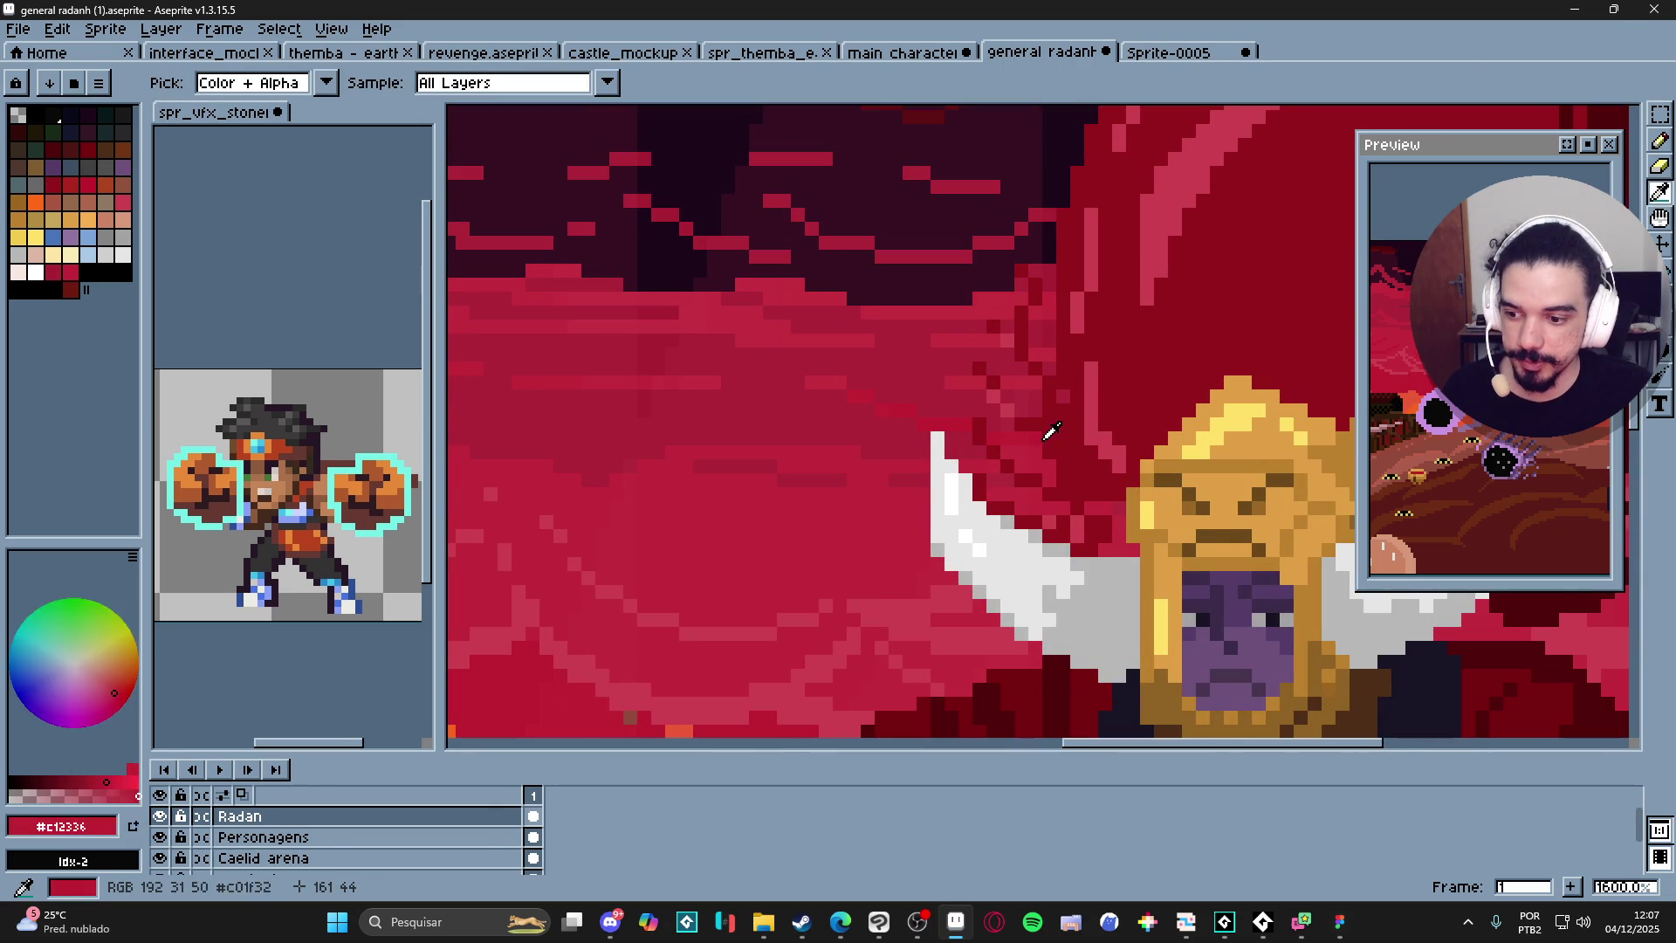
{"action": "left_click", "coordinate": [1020, 432]}
{"action": "left_click", "coordinate": [1034, 420]}
{"action": "left_click", "coordinate": [1030, 405]}
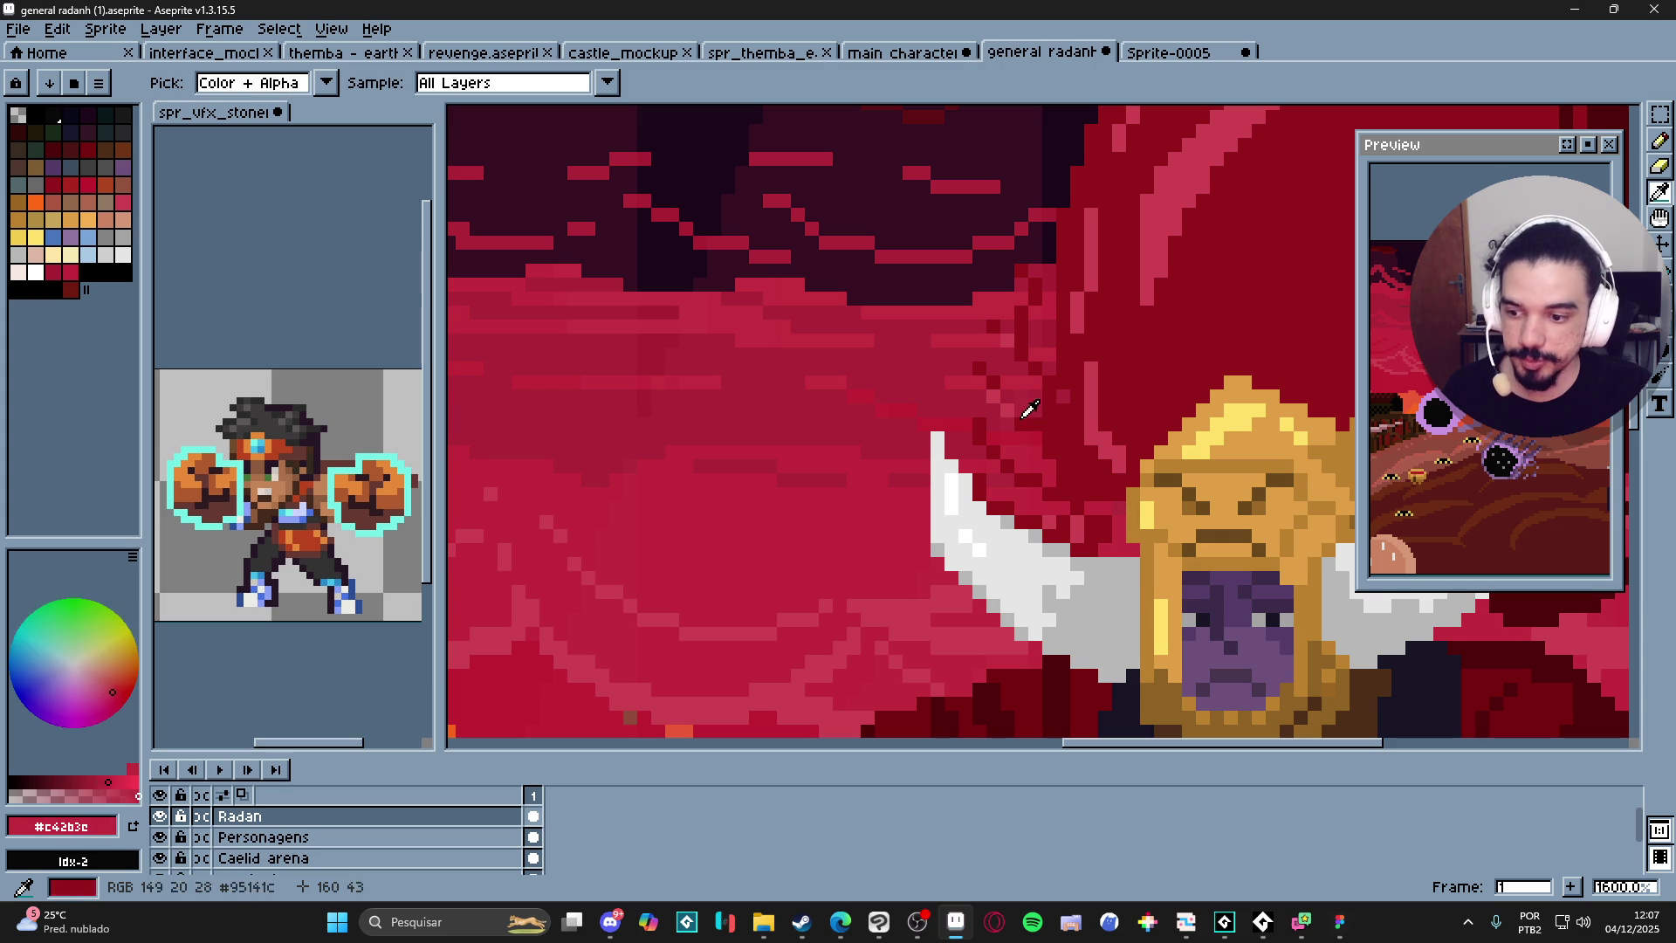
{"action": "left_click", "coordinate": [1024, 433]}
{"action": "left_click", "coordinate": [1032, 401]}
{"action": "left_click", "coordinate": [1032, 402]}
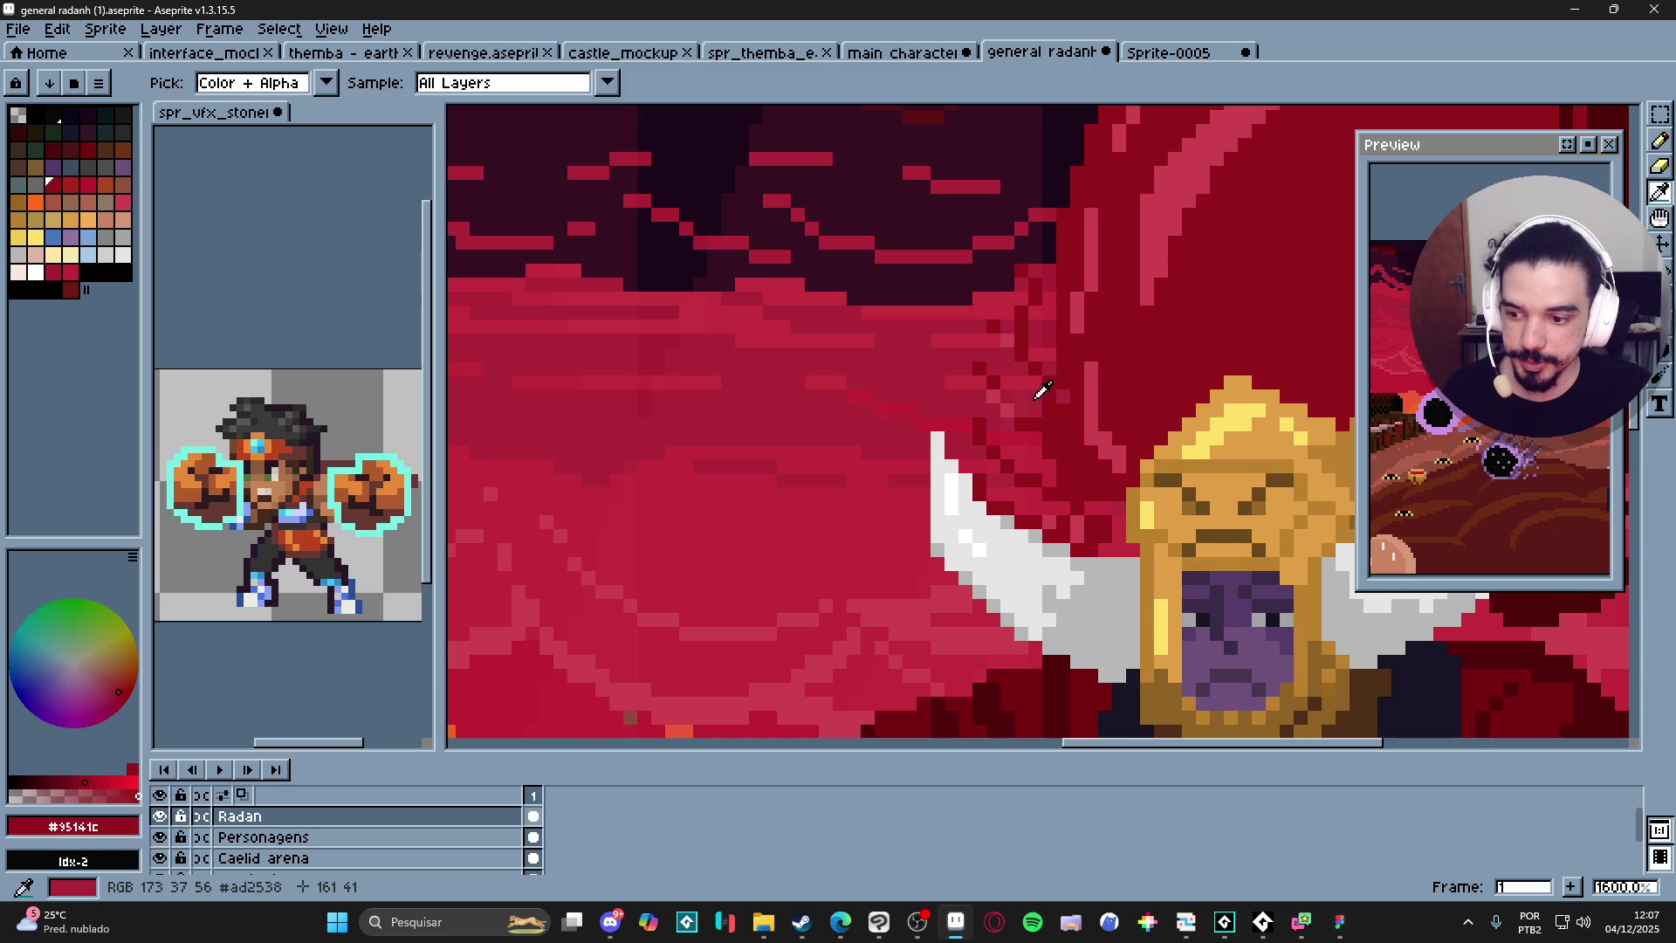
{"action": "scroll", "coordinate": [1017, 437], "scroll_direction": "down", "scroll_amount": 4}
{"action": "scroll", "coordinate": [1015, 438], "scroll_direction": "up", "scroll_amount": 2}
Sample the gold from the scene, then set the drawing colour to near-black #181425.
{"action": "key", "text": "i"}
{"action": "left_click", "coordinate": [912, 502]}
{"action": "left_click", "coordinate": [890, 509]}
{"action": "scroll", "coordinate": [887, 504], "scroll_direction": "down", "scroll_amount": 2}
{"action": "scroll", "coordinate": [894, 541], "scroll_direction": "up", "scroll_amount": 2}
{"action": "left_click", "coordinate": [901, 581], "text": "alt"}
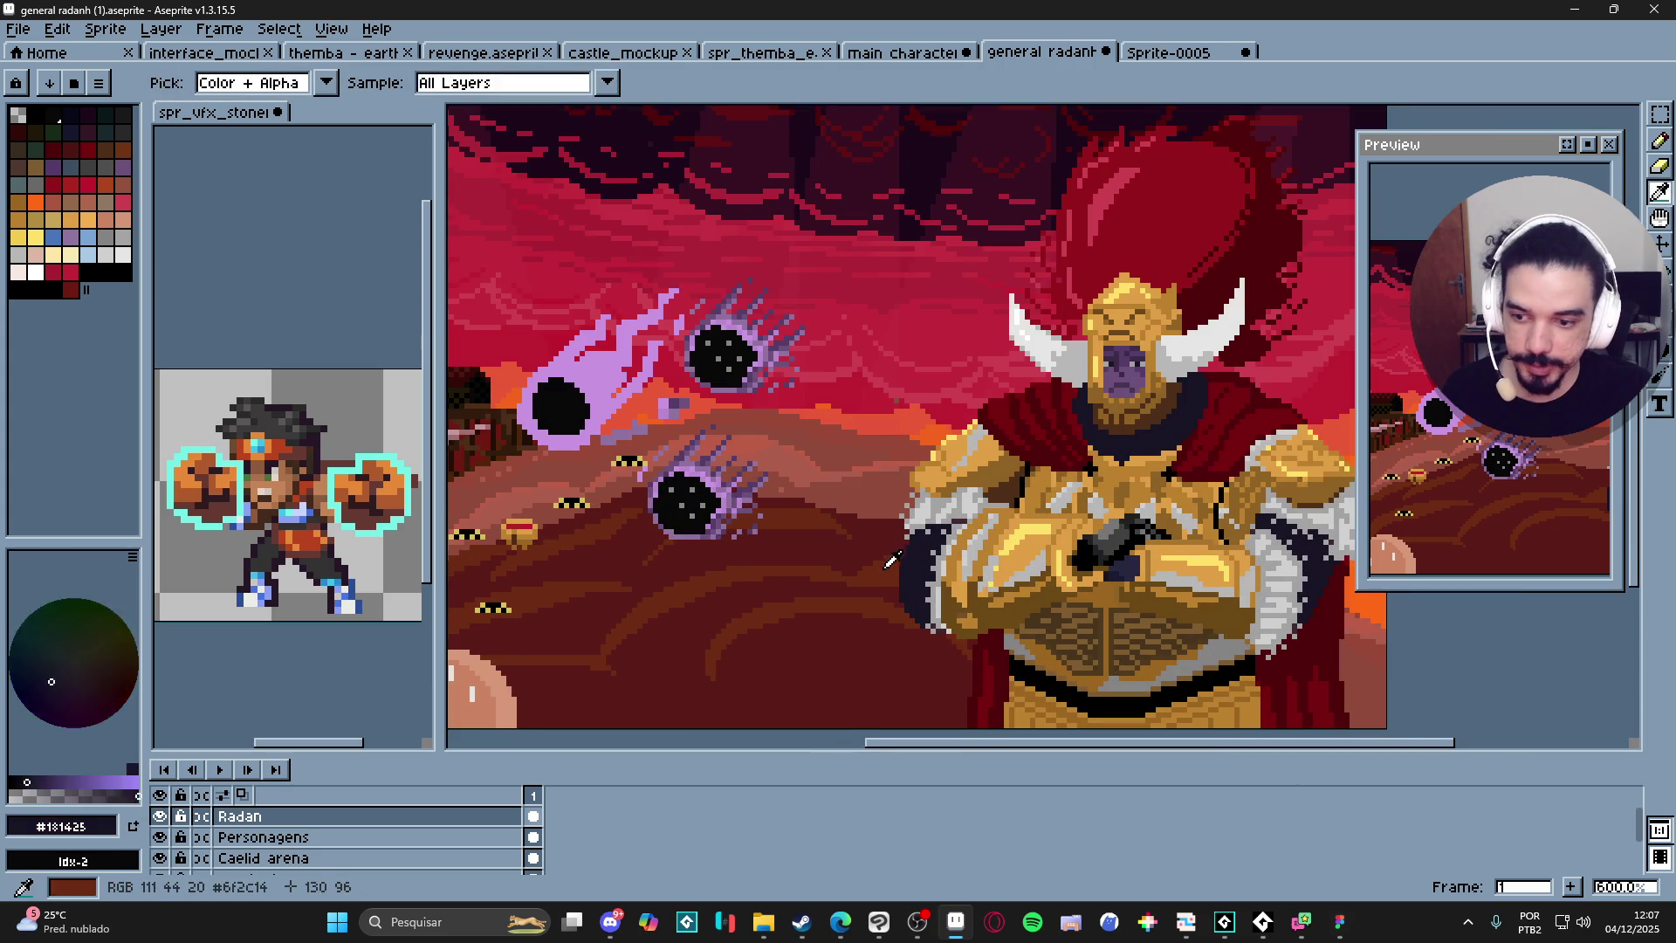
{"action": "scroll", "coordinate": [901, 581], "scroll_direction": "down", "scroll_amount": 3}
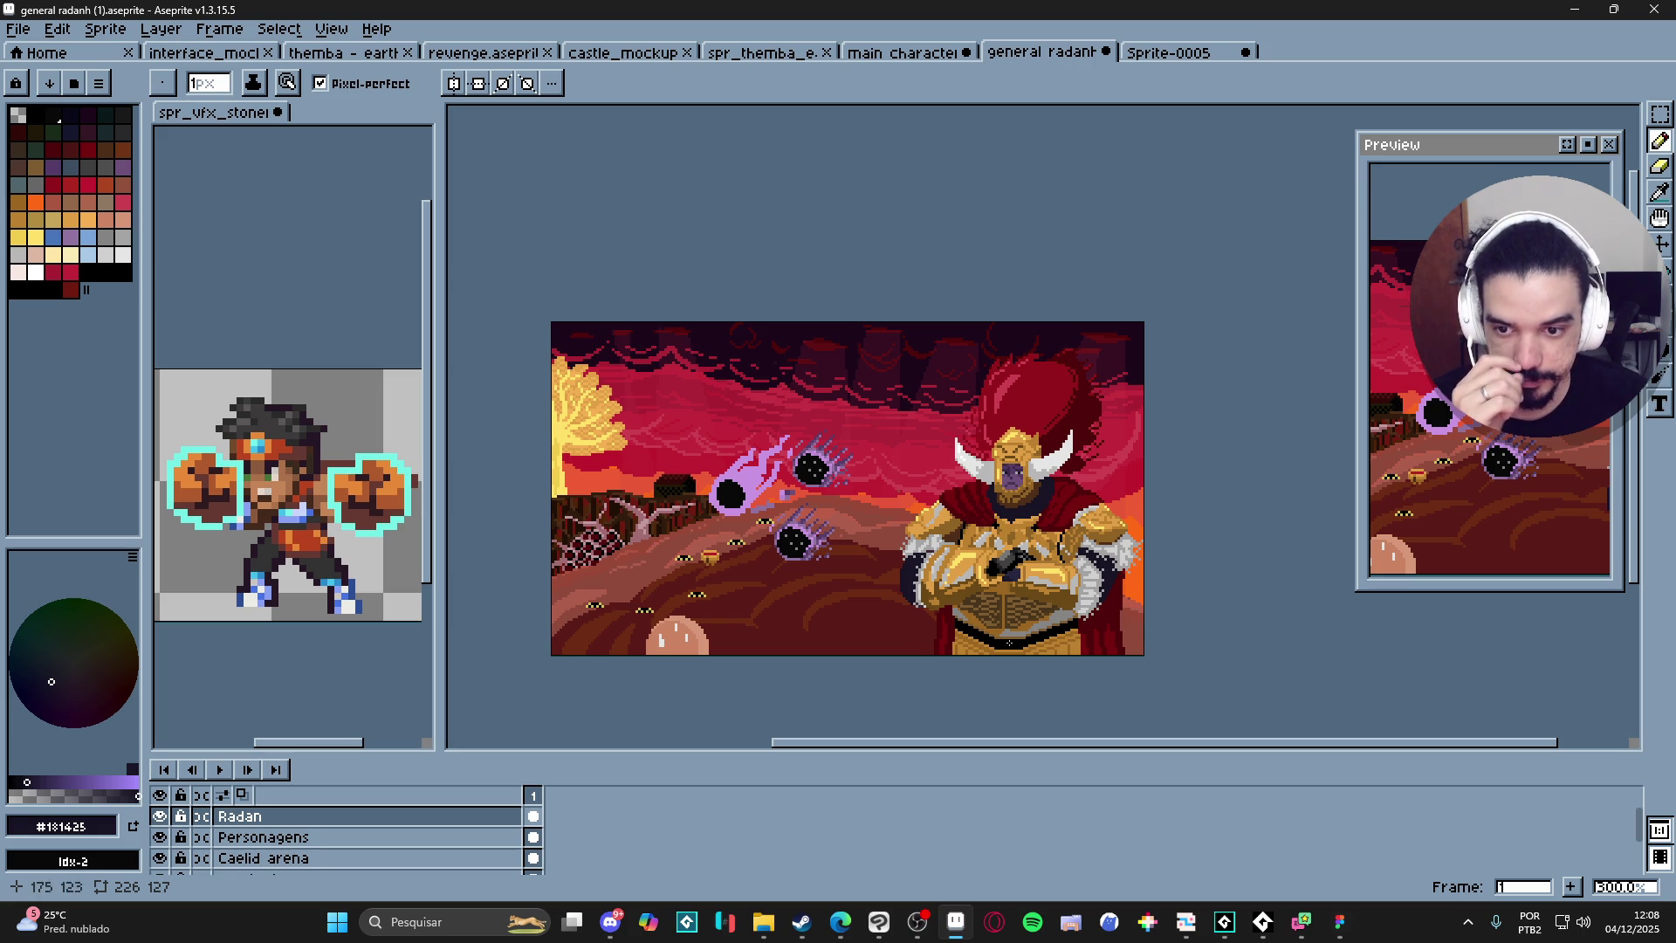
{"action": "scroll", "coordinate": [589, 395], "scroll_direction": "up", "scroll_amount": 7}
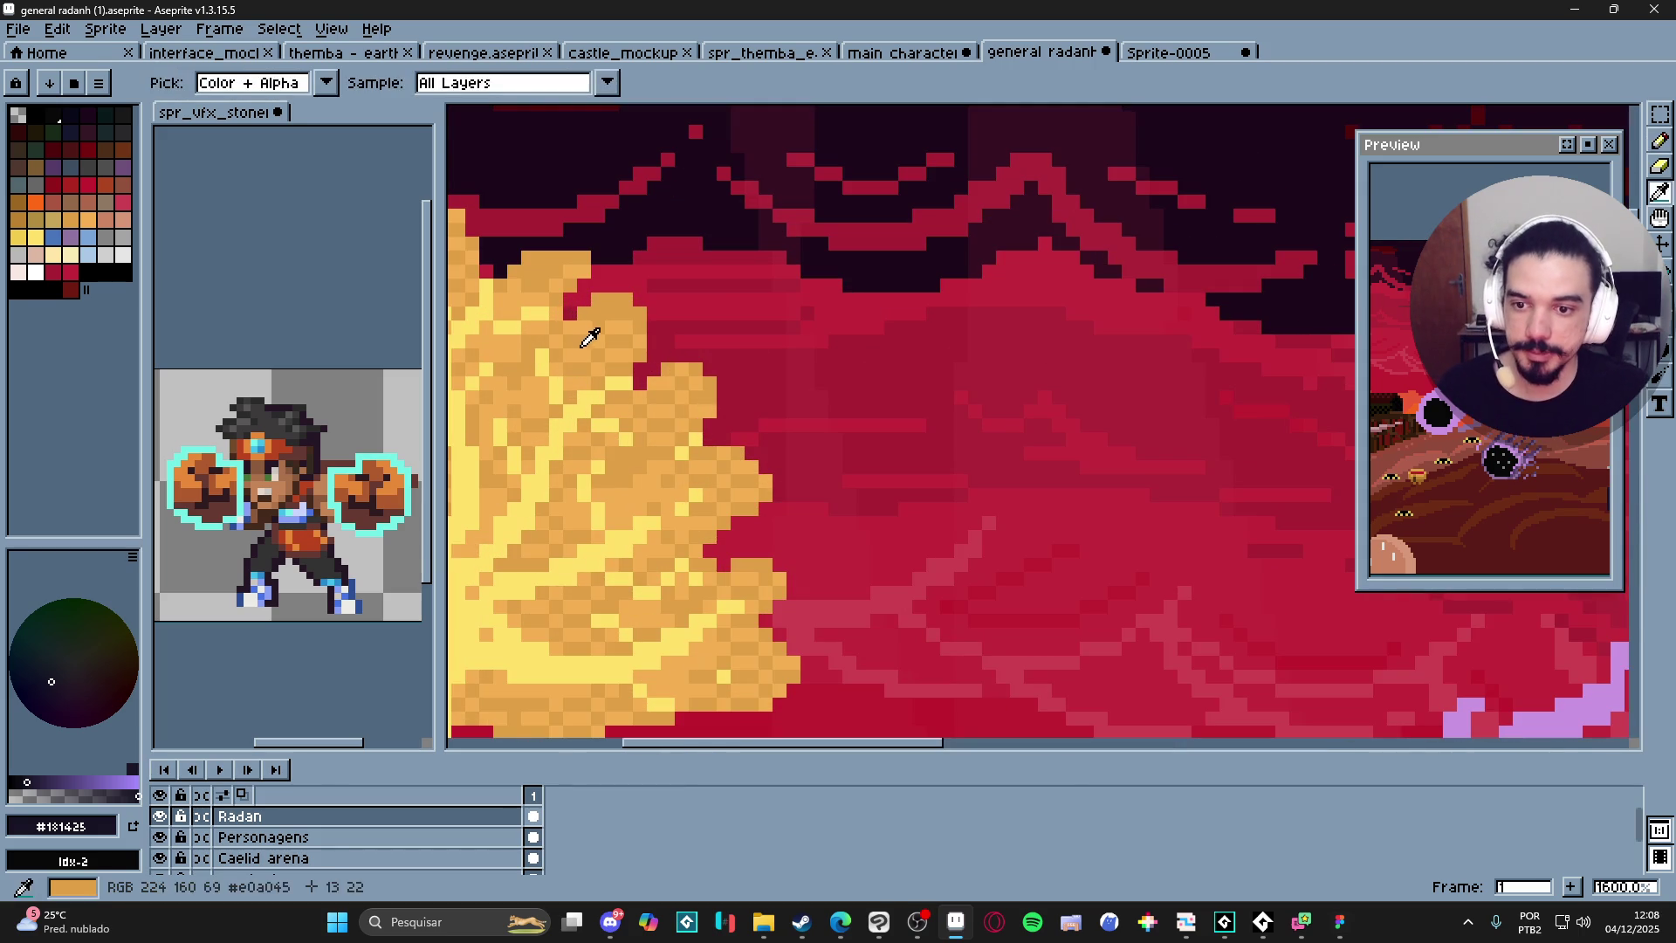
Sample the tree's light orange and paint a small orange block in the sky beside it.
{"action": "left_click", "coordinate": [583, 339], "text": "alt"}
{"action": "scroll", "coordinate": [602, 375], "scroll_direction": "down", "scroll_amount": 1}
{"action": "left_click", "coordinate": [673, 397], "text": "alt"}
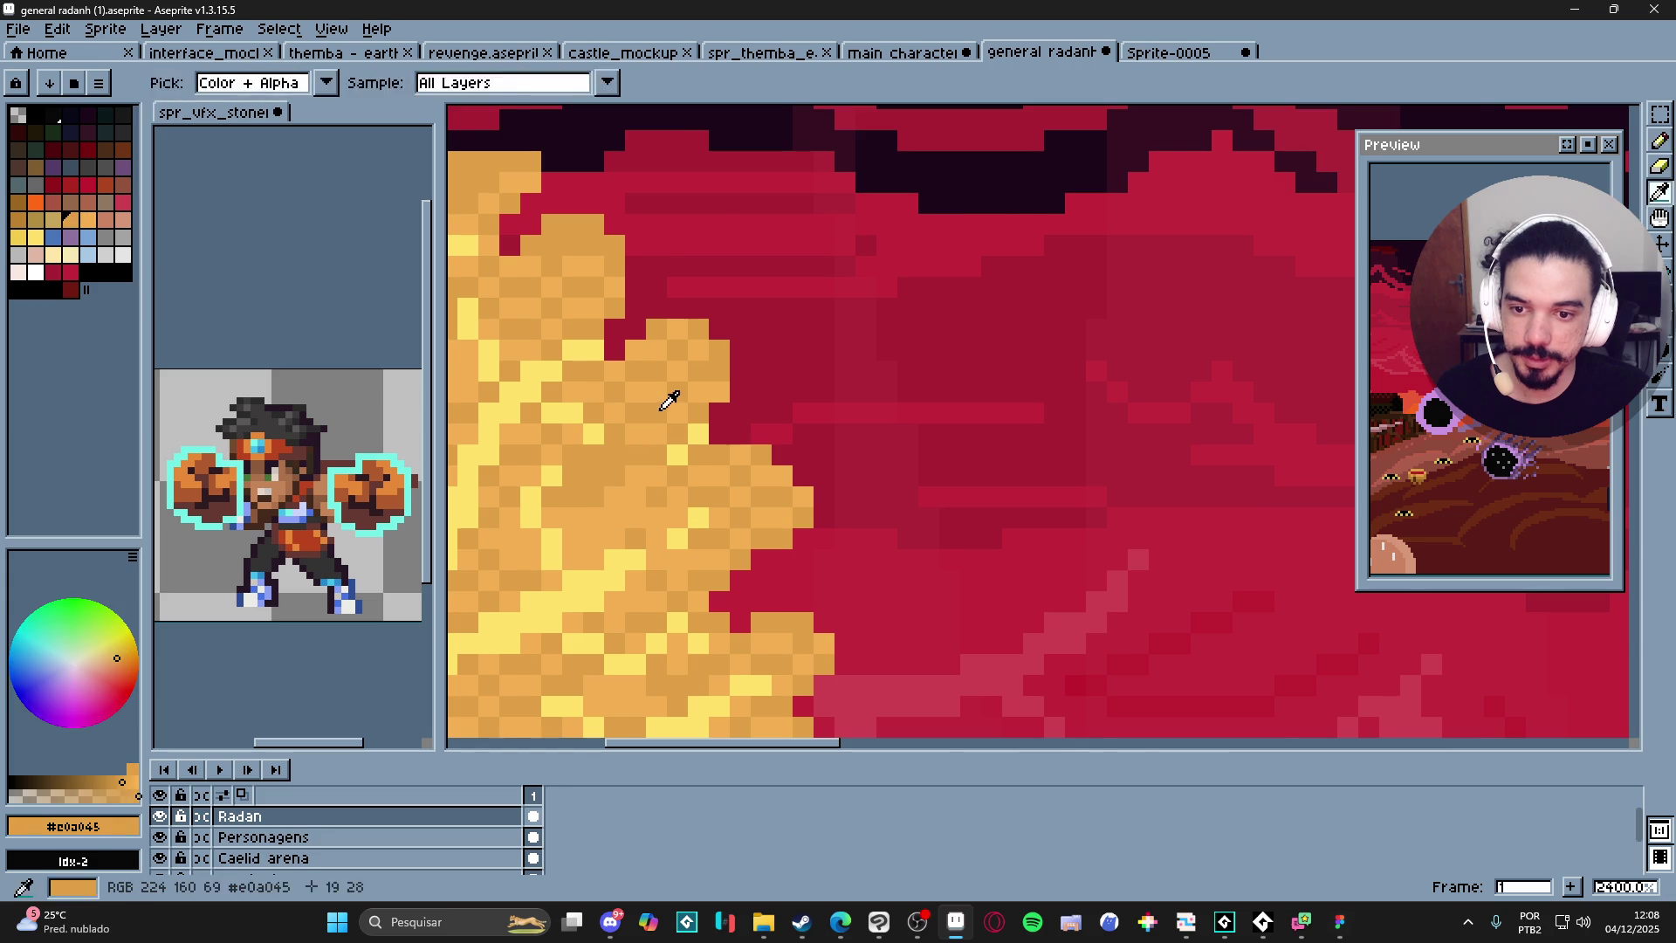
{"action": "scroll", "coordinate": [673, 397], "scroll_direction": "down", "scroll_amount": 2}
{"action": "scroll", "coordinate": [717, 476], "scroll_direction": "up", "scroll_amount": 4}
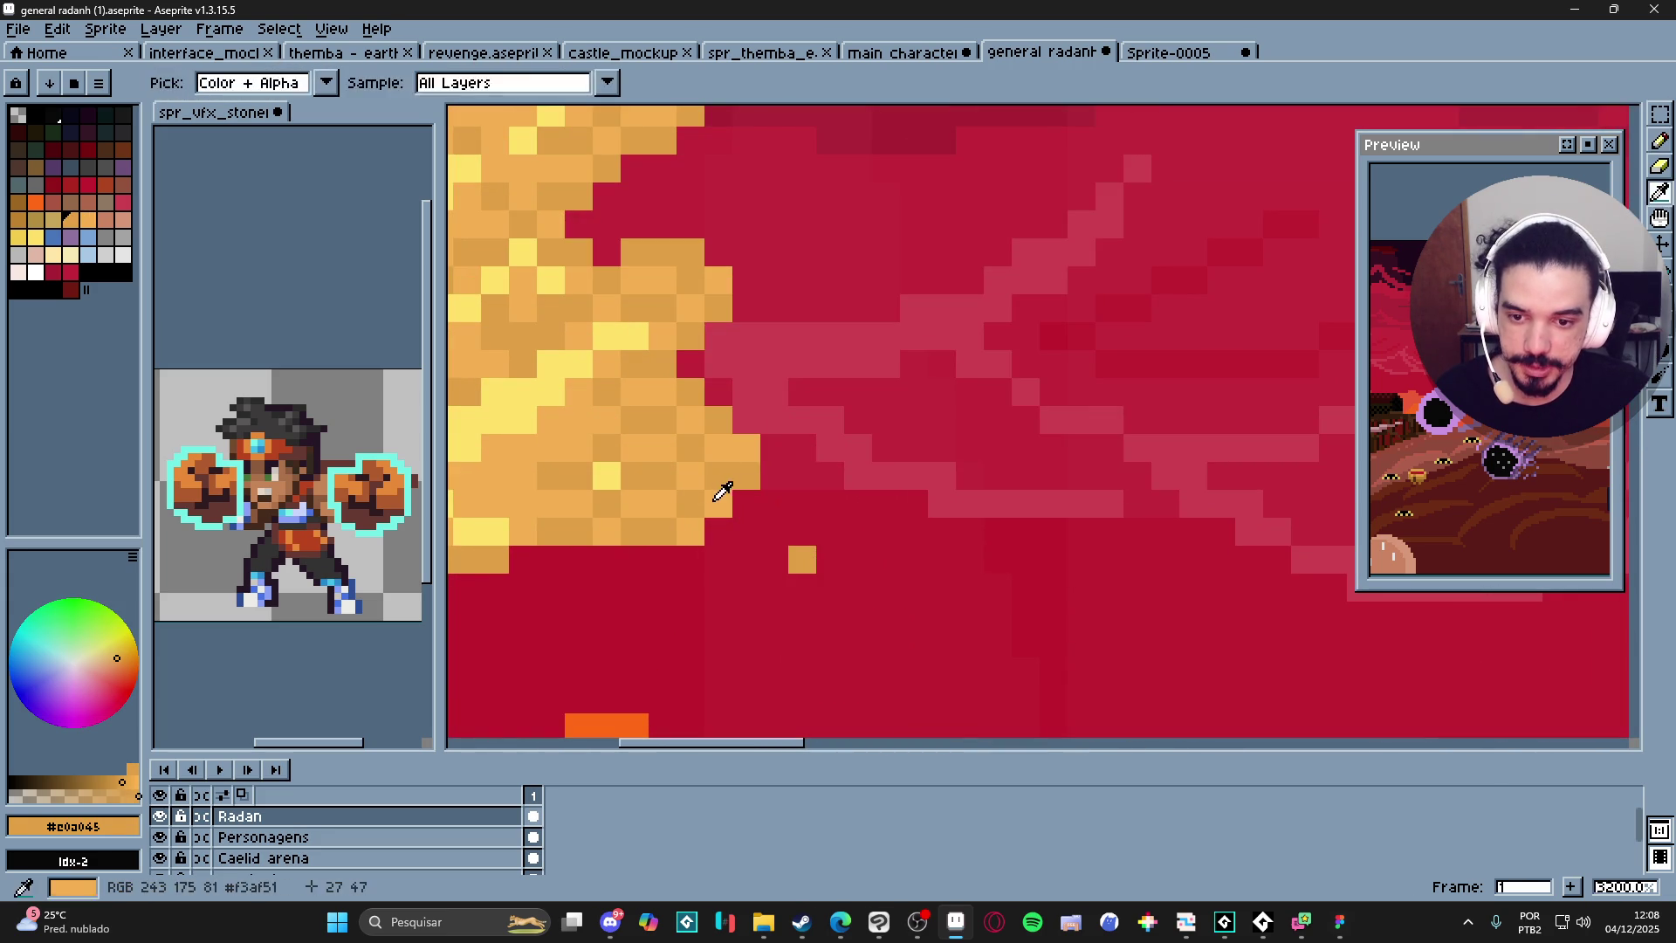
{"action": "left_click", "coordinate": [711, 489], "text": "alt"}
{"action": "mouse_move", "coordinate": [802, 587]}
{"action": "left_mouse_down"}
{"action": "mouse_move", "coordinate": [827, 563]}
{"action": "mouse_move", "coordinate": [843, 602]}
{"action": "left_mouse_up"}
{"action": "left_click", "coordinate": [802, 586]}
Briefly use rectangular selection, return to the Pencil, and zoom out over the gold-flooded scene.
{"action": "left_click", "coordinate": [663, 489], "text": "alt"}
{"action": "key", "text": "m"}
{"action": "key", "text": "b"}
{"action": "scroll", "coordinate": [691, 492], "scroll_direction": "down", "scroll_amount": 2}
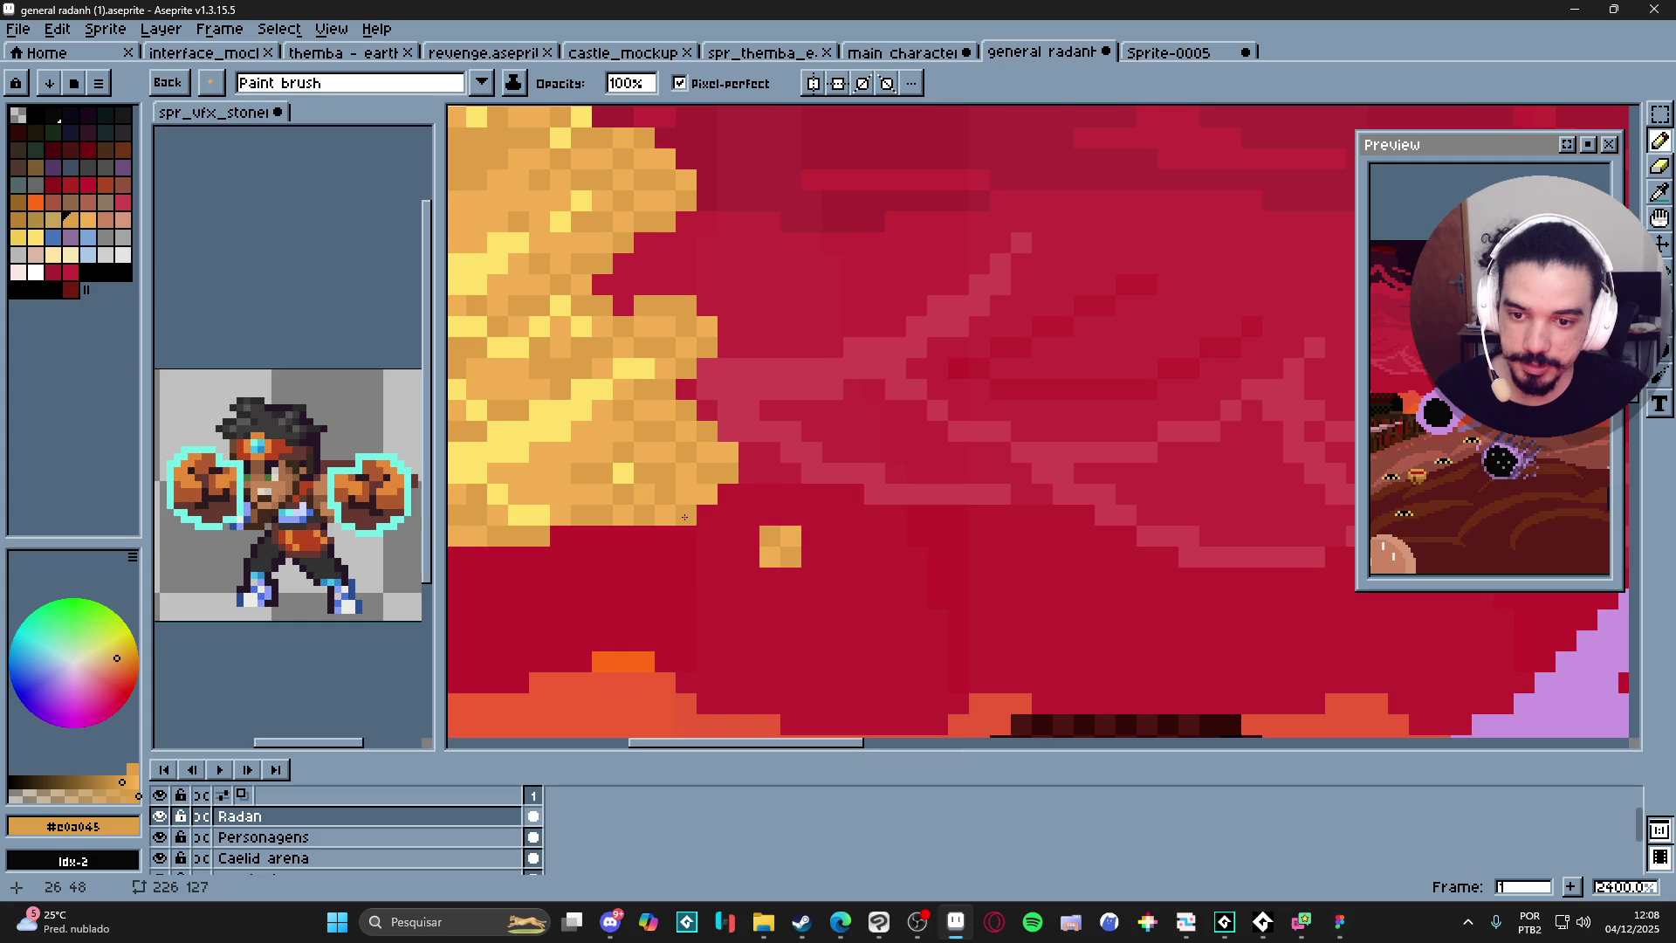
{"action": "scroll", "coordinate": [690, 492], "scroll_direction": "down", "scroll_amount": 1}
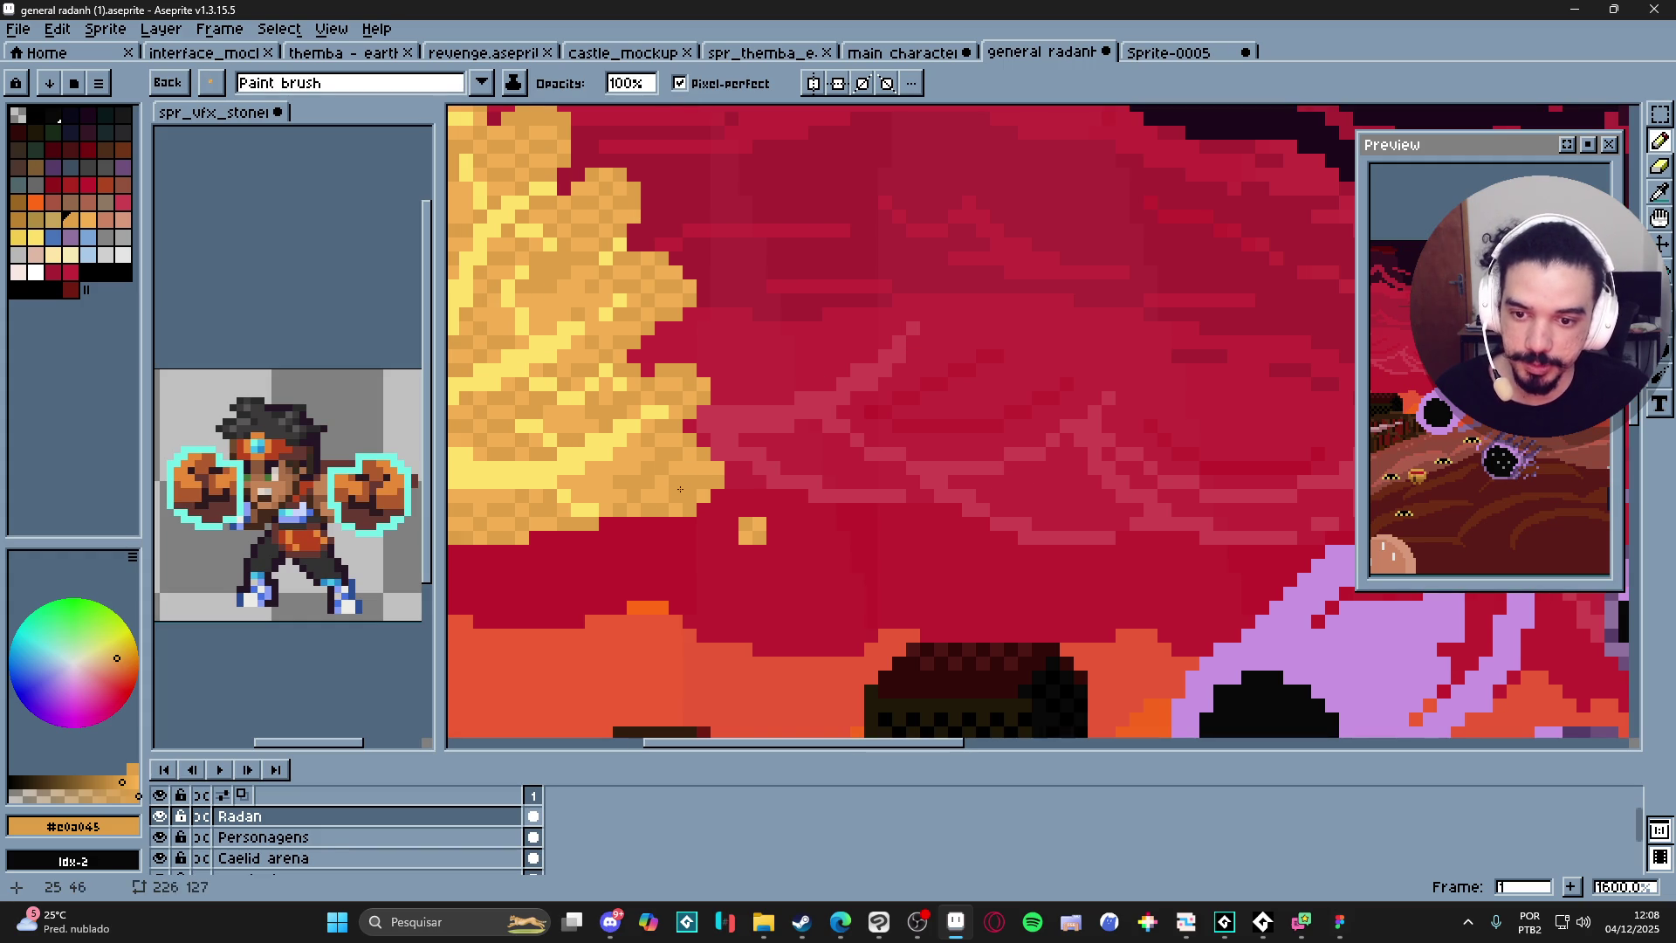
{"action": "scroll", "coordinate": [747, 527], "scroll_direction": "down", "scroll_amount": 1}
{"action": "scroll", "coordinate": [876, 561], "scroll_direction": "down", "scroll_amount": 2}
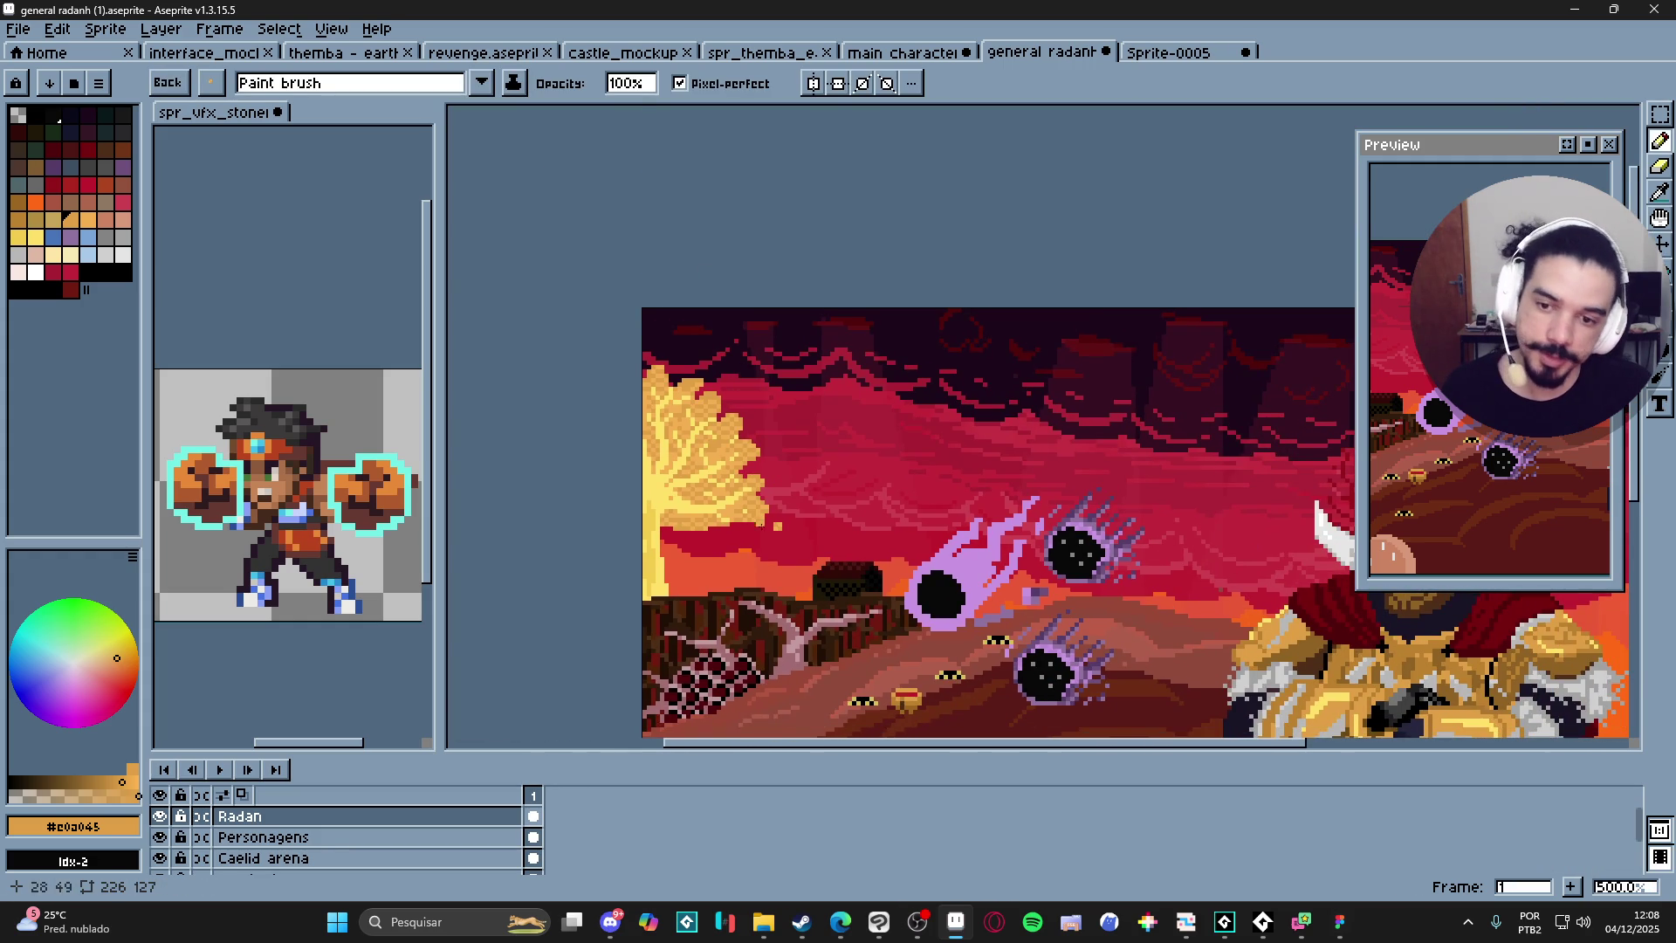
{"action": "scroll", "coordinate": [772, 513], "scroll_direction": "up", "scroll_amount": 6}
Undo the accidental orange flood fill to restore the red arena scene.
{"action": "key", "text": "g"}
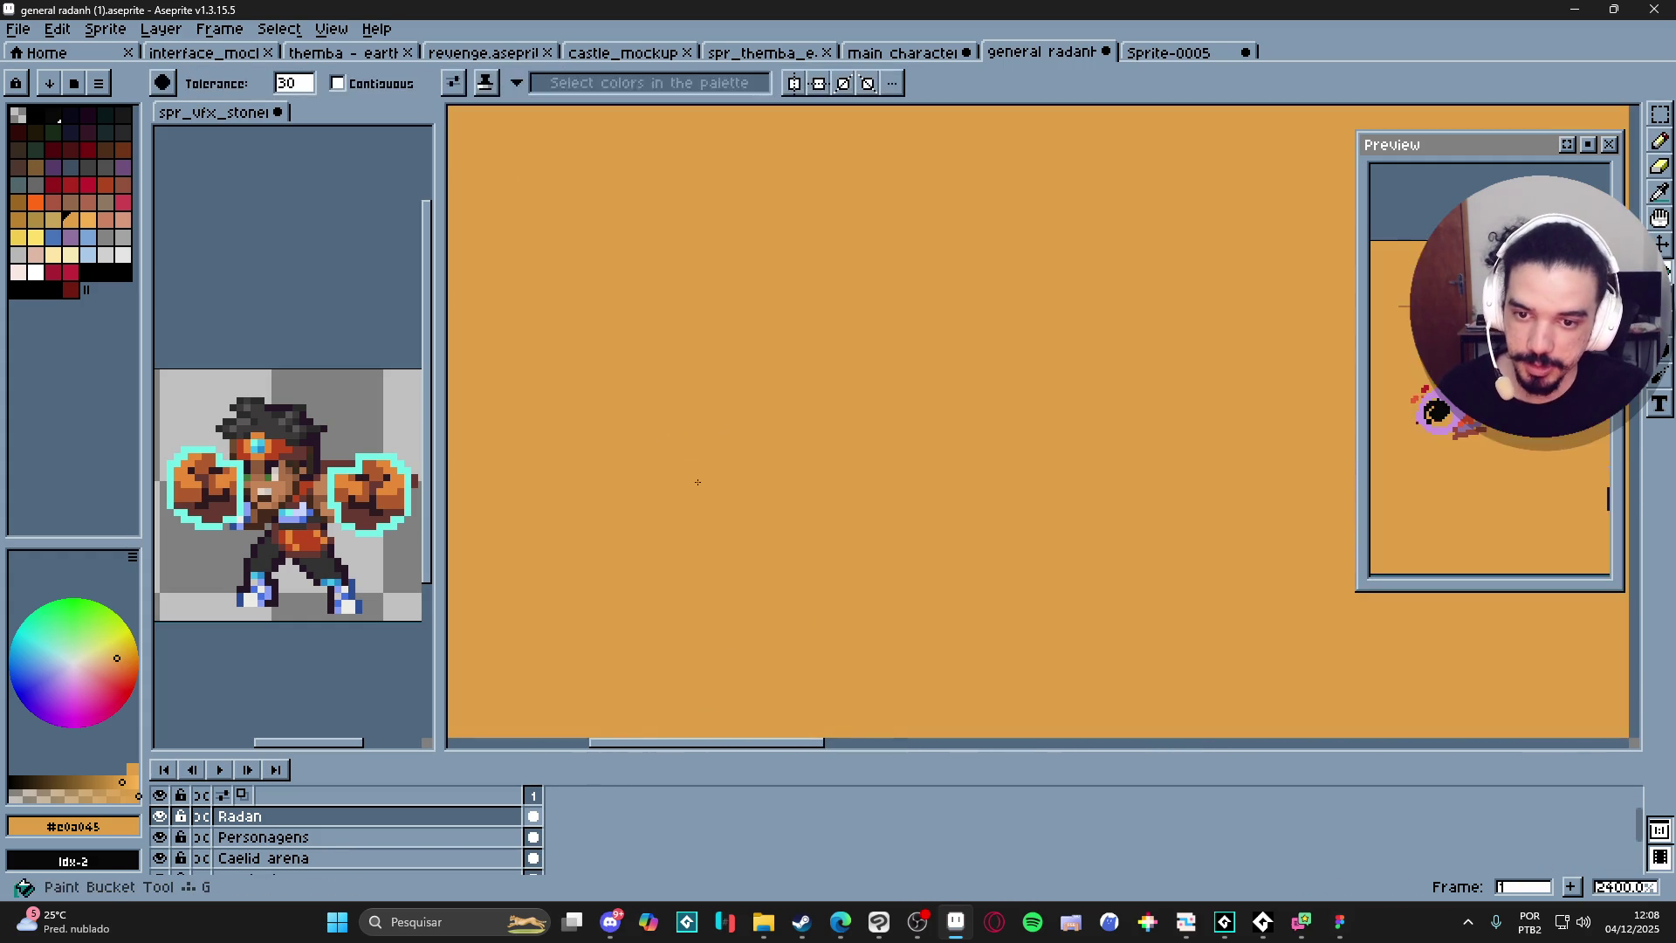
{"action": "key", "text": "ctrl+z"}
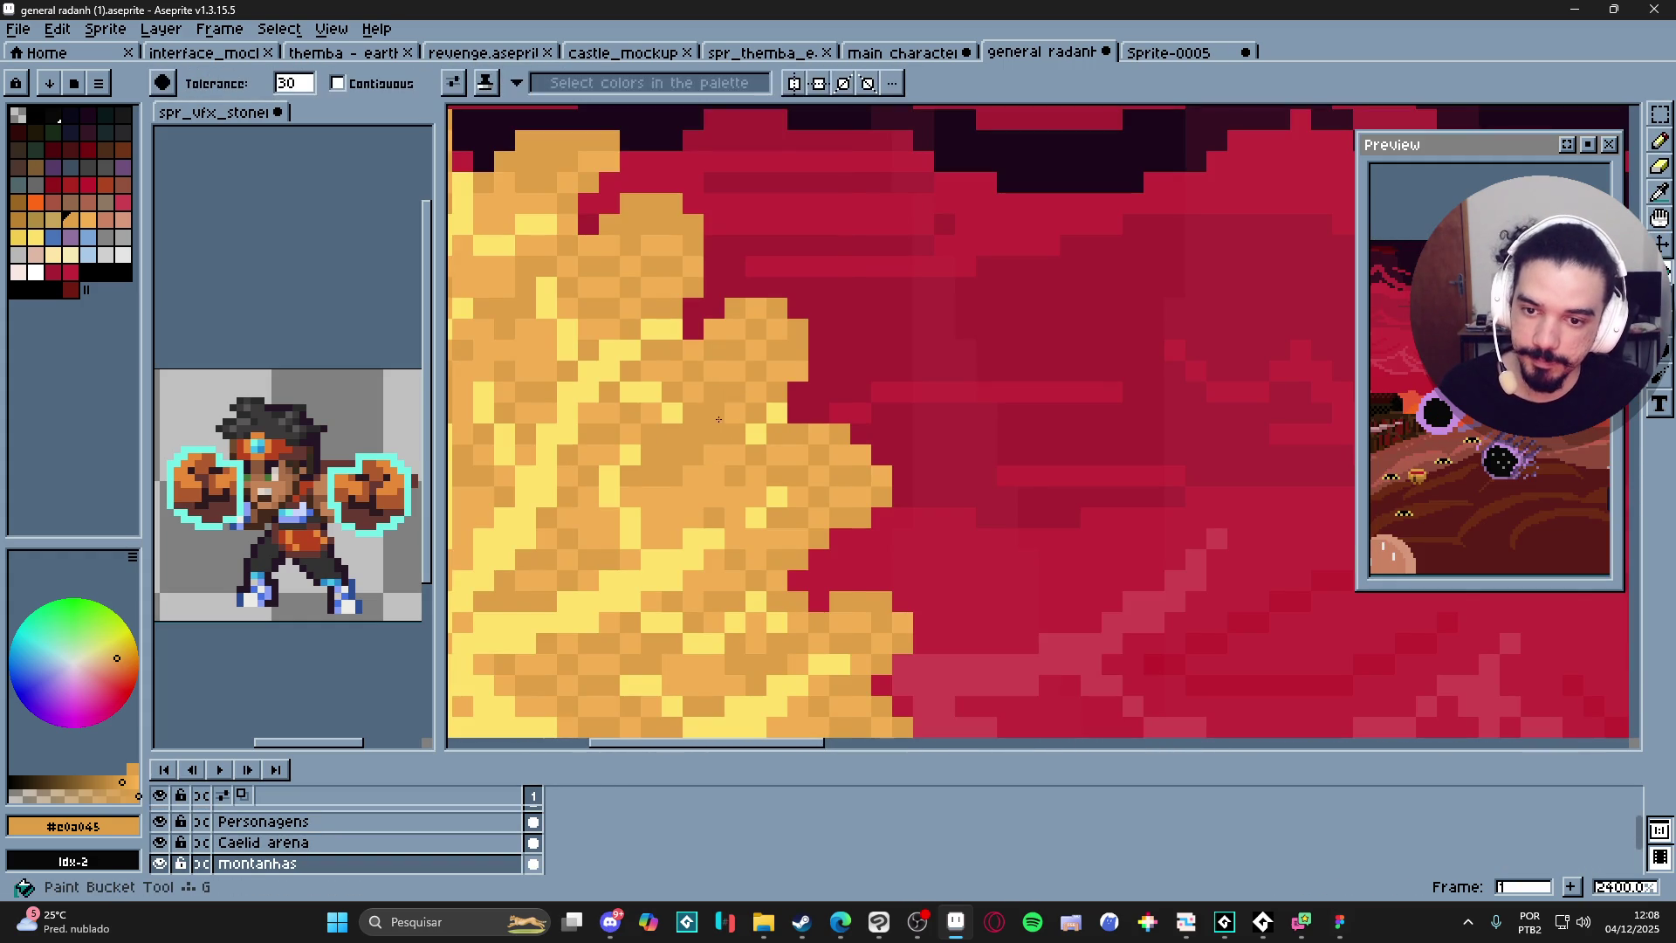
{"action": "scroll", "coordinate": [718, 415], "scroll_direction": "down", "scroll_amount": 6}
{"action": "scroll", "coordinate": [645, 536], "scroll_direction": "down", "scroll_amount": 1}
{"action": "scroll", "coordinate": [717, 566], "scroll_direction": "down", "scroll_amount": 1}
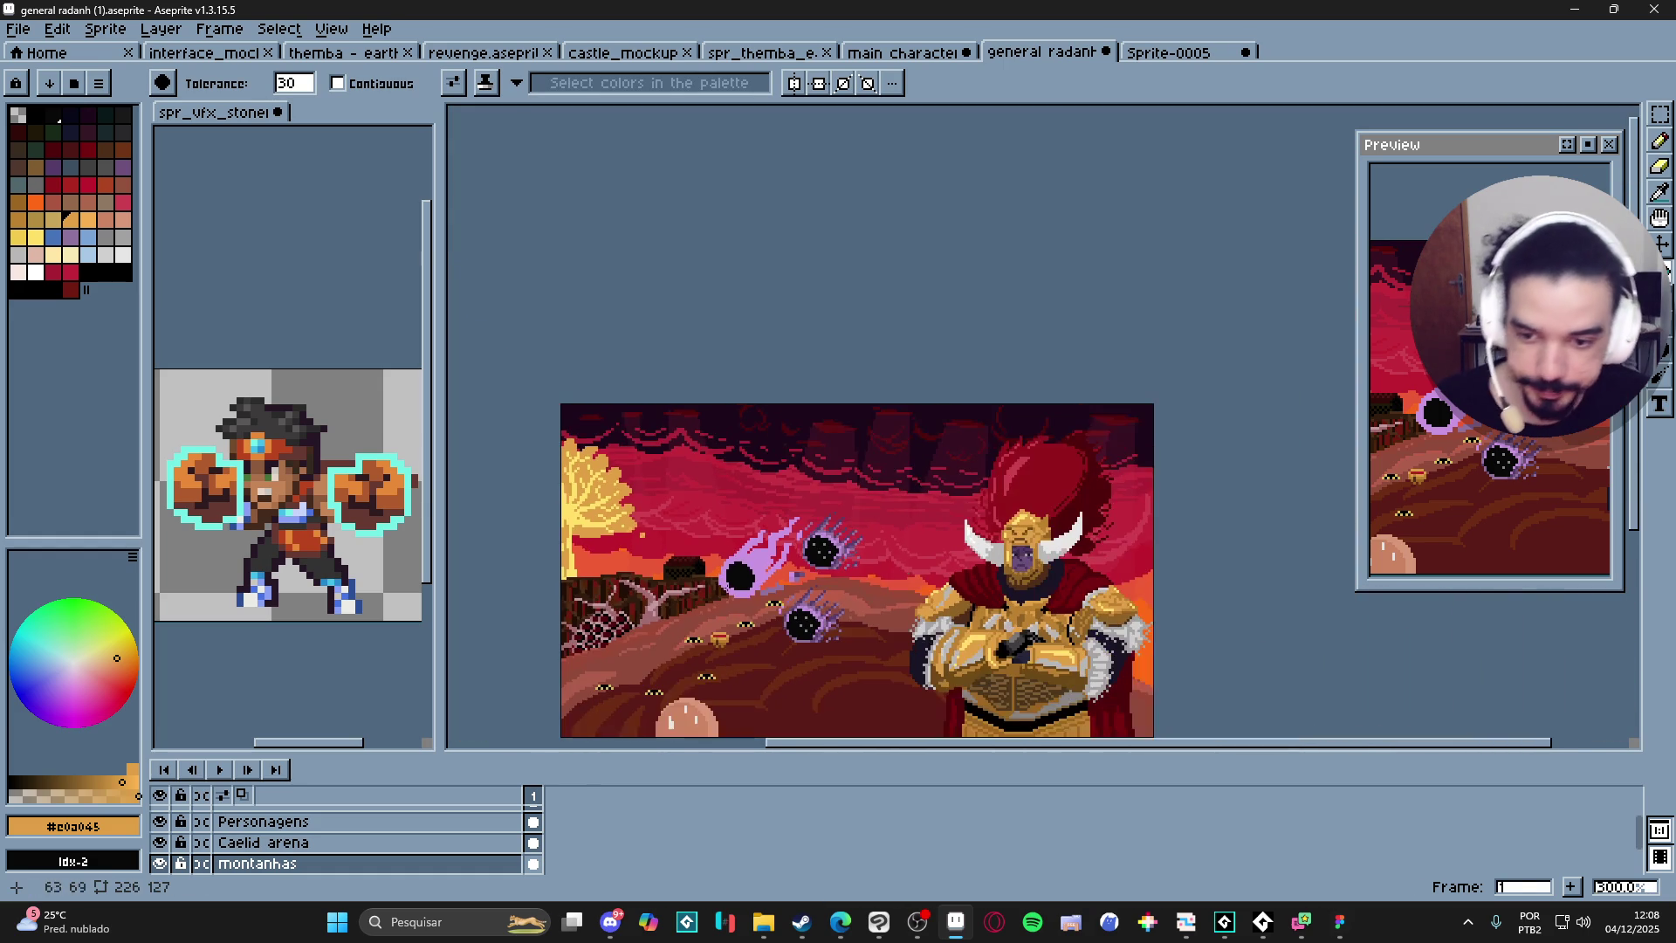
{"action": "left_click_drag", "start_coordinate": [716, 566], "coordinate": [761, 475]}
{"action": "scroll", "coordinate": [730, 523], "scroll_direction": "up", "scroll_amount": 1}
{"action": "scroll", "coordinate": [731, 526], "scroll_direction": "up", "scroll_amount": 3}
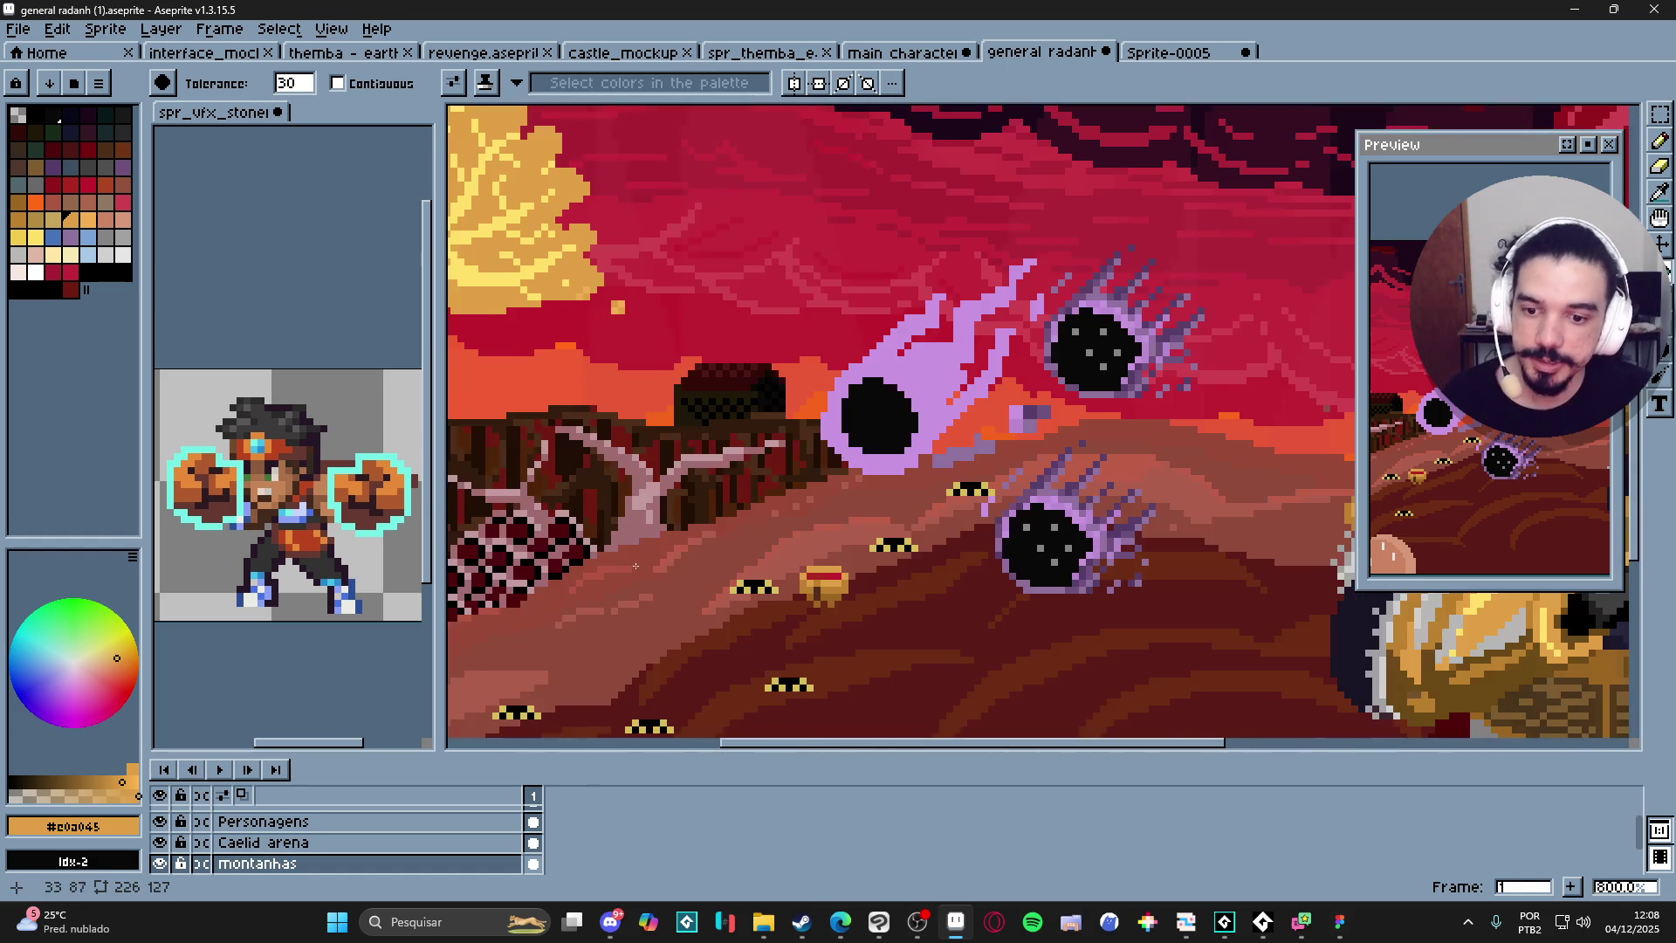
{"action": "scroll", "coordinate": [696, 468], "scroll_direction": "down", "scroll_amount": 2}
{"action": "scroll", "coordinate": [872, 455], "scroll_direction": "up", "scroll_amount": 5}
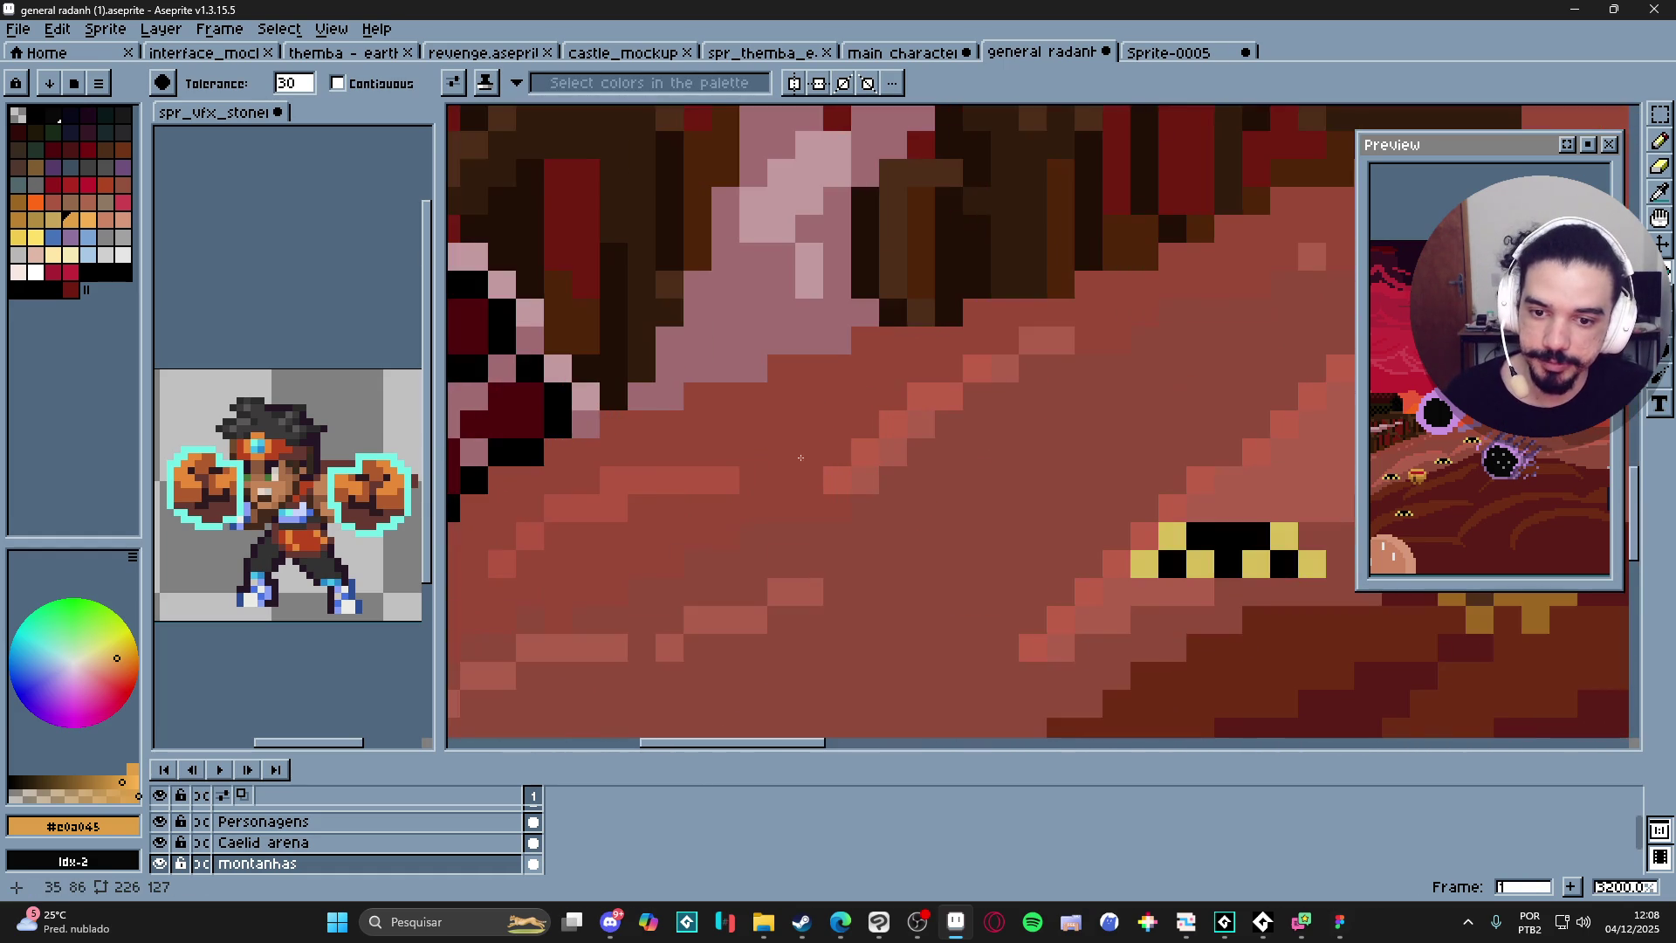
Sample the dirt path colour and try light diagonal strokes along the path, undoing them.
{"action": "left_click", "coordinate": [872, 455], "text": "alt"}
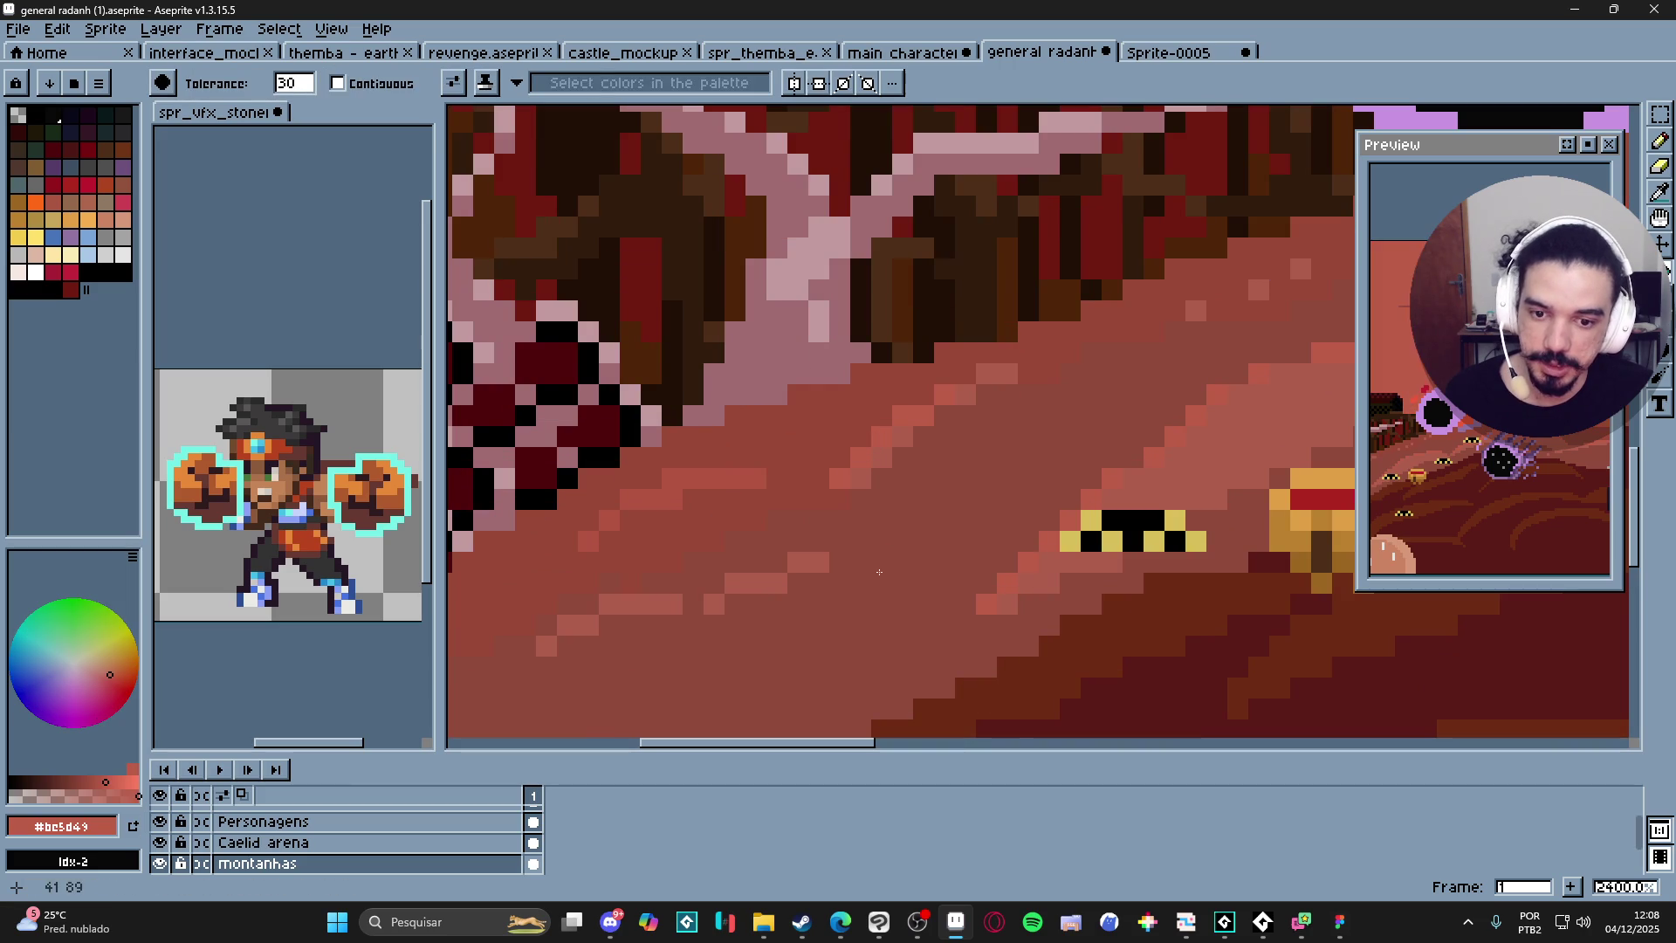
{"action": "key", "text": "b"}
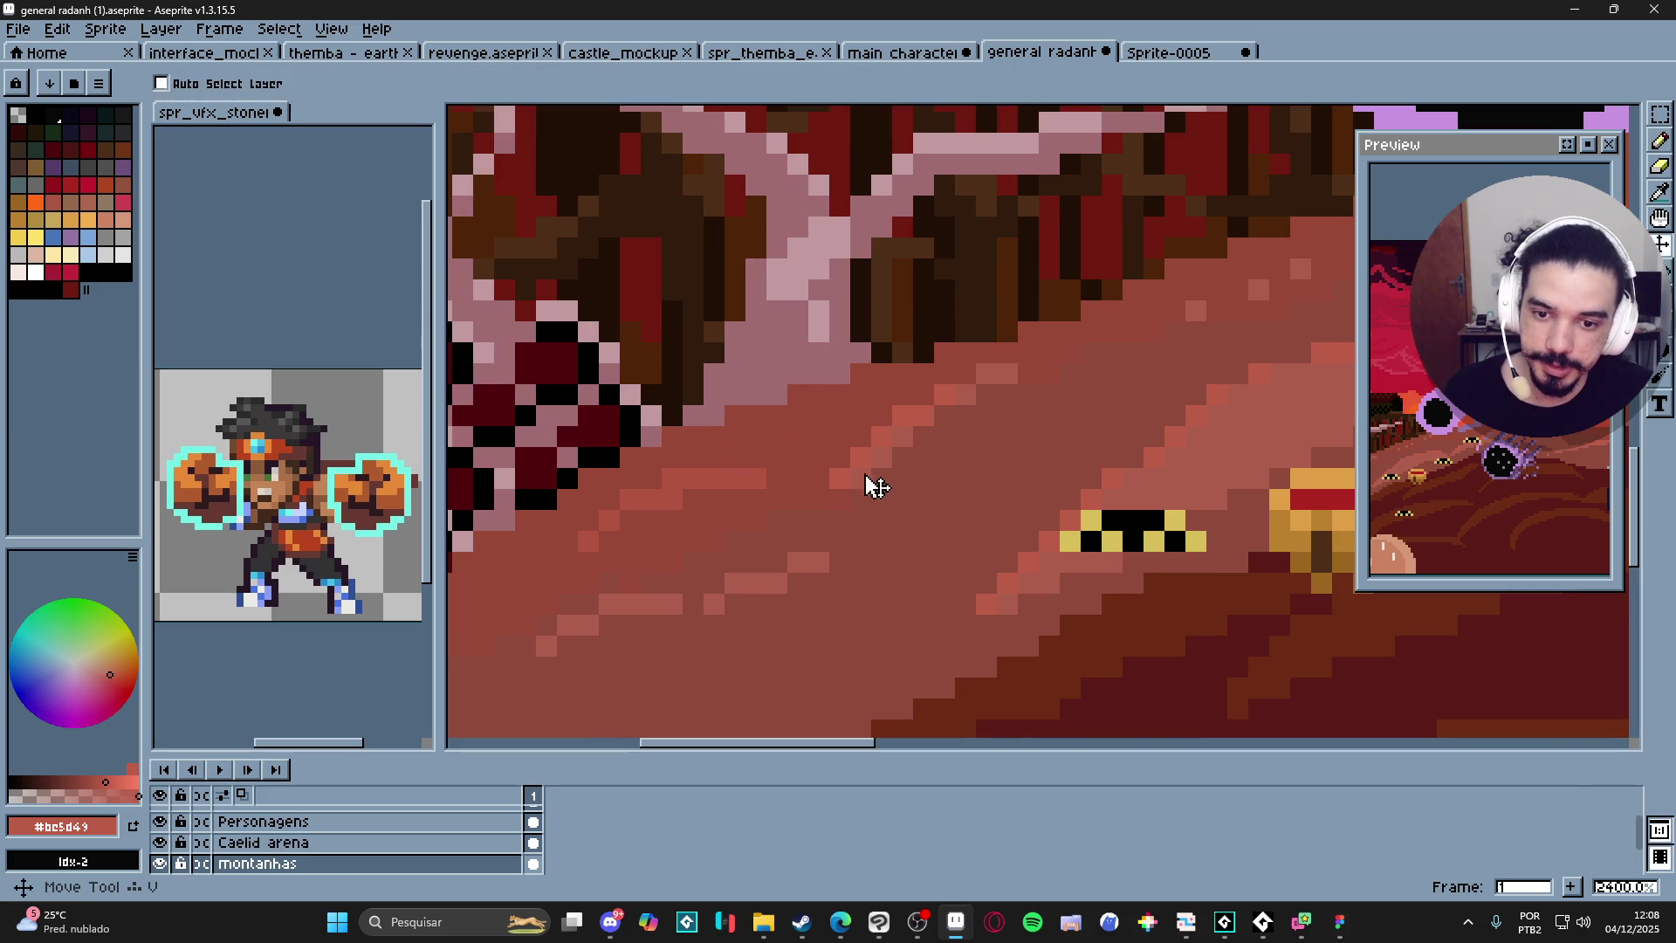
{"action": "key", "text": "Up"}
{"action": "left_click_drag", "start_coordinate": [864, 580], "coordinate": [946, 475]}
{"action": "mouse_move", "coordinate": [855, 543]}
{"action": "left_mouse_down"}
{"action": "mouse_move", "coordinate": [851, 522]}
{"action": "mouse_move", "coordinate": [723, 647]}
{"action": "left_mouse_up"}
{"action": "left_click", "coordinate": [873, 546], "text": "alt"}
{"action": "scroll", "coordinate": [712, 670], "scroll_direction": "down", "scroll_amount": 3}
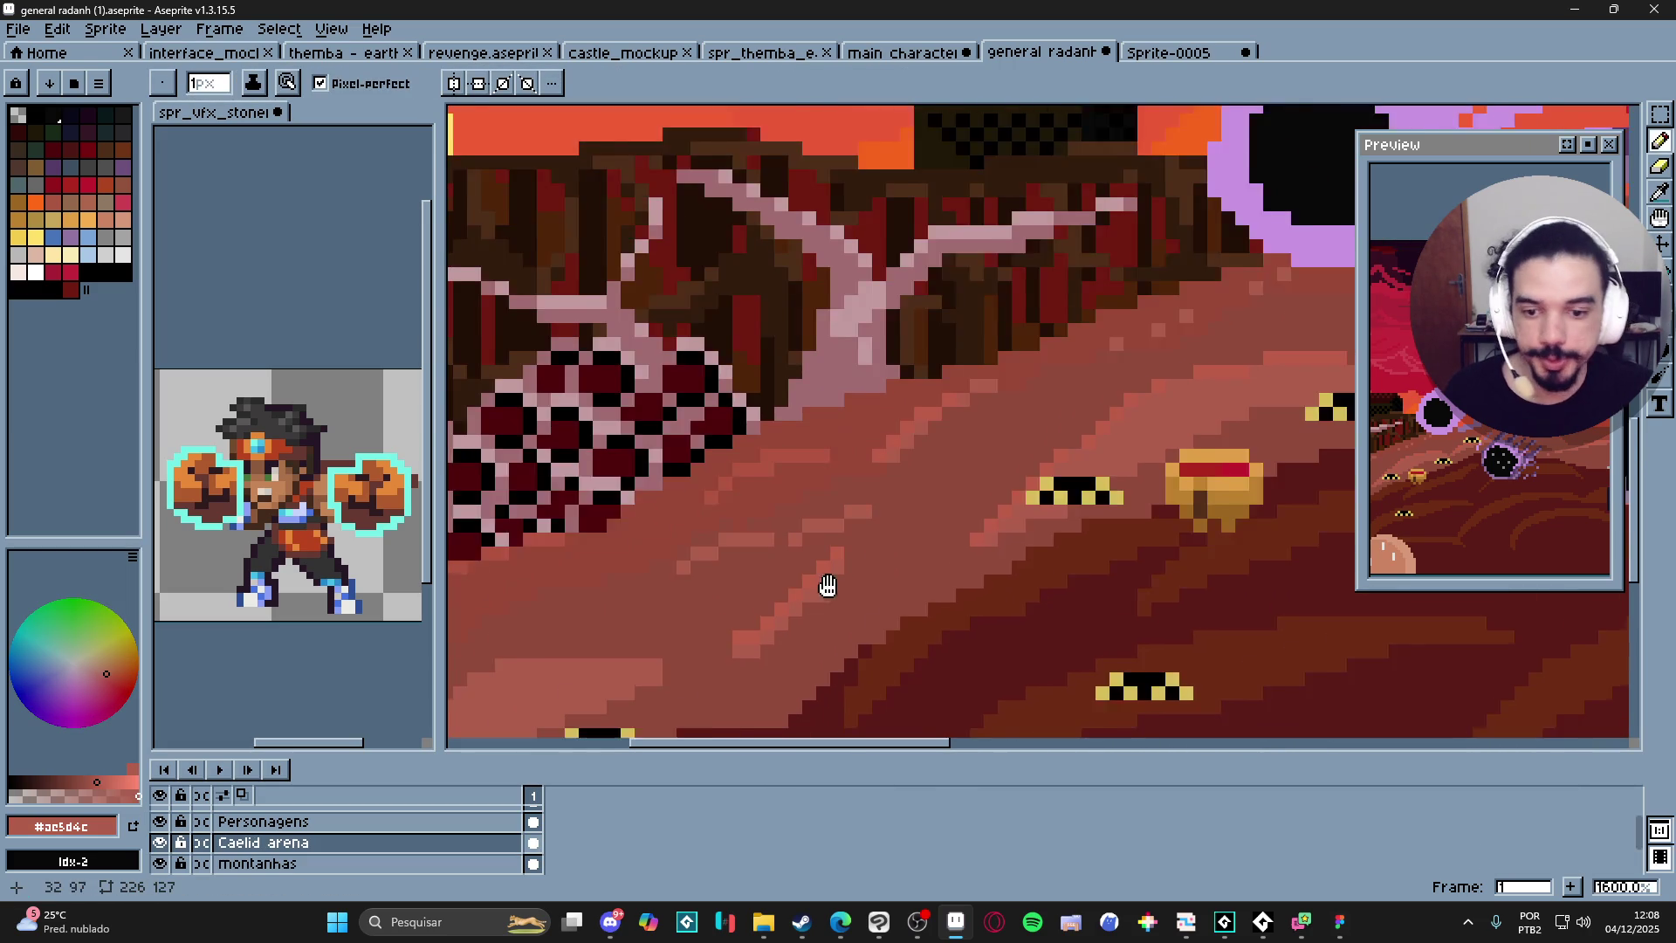
{"action": "key", "text": "ctrl+z"}
{"action": "scroll", "coordinate": [938, 570], "scroll_direction": "up", "scroll_amount": 1}
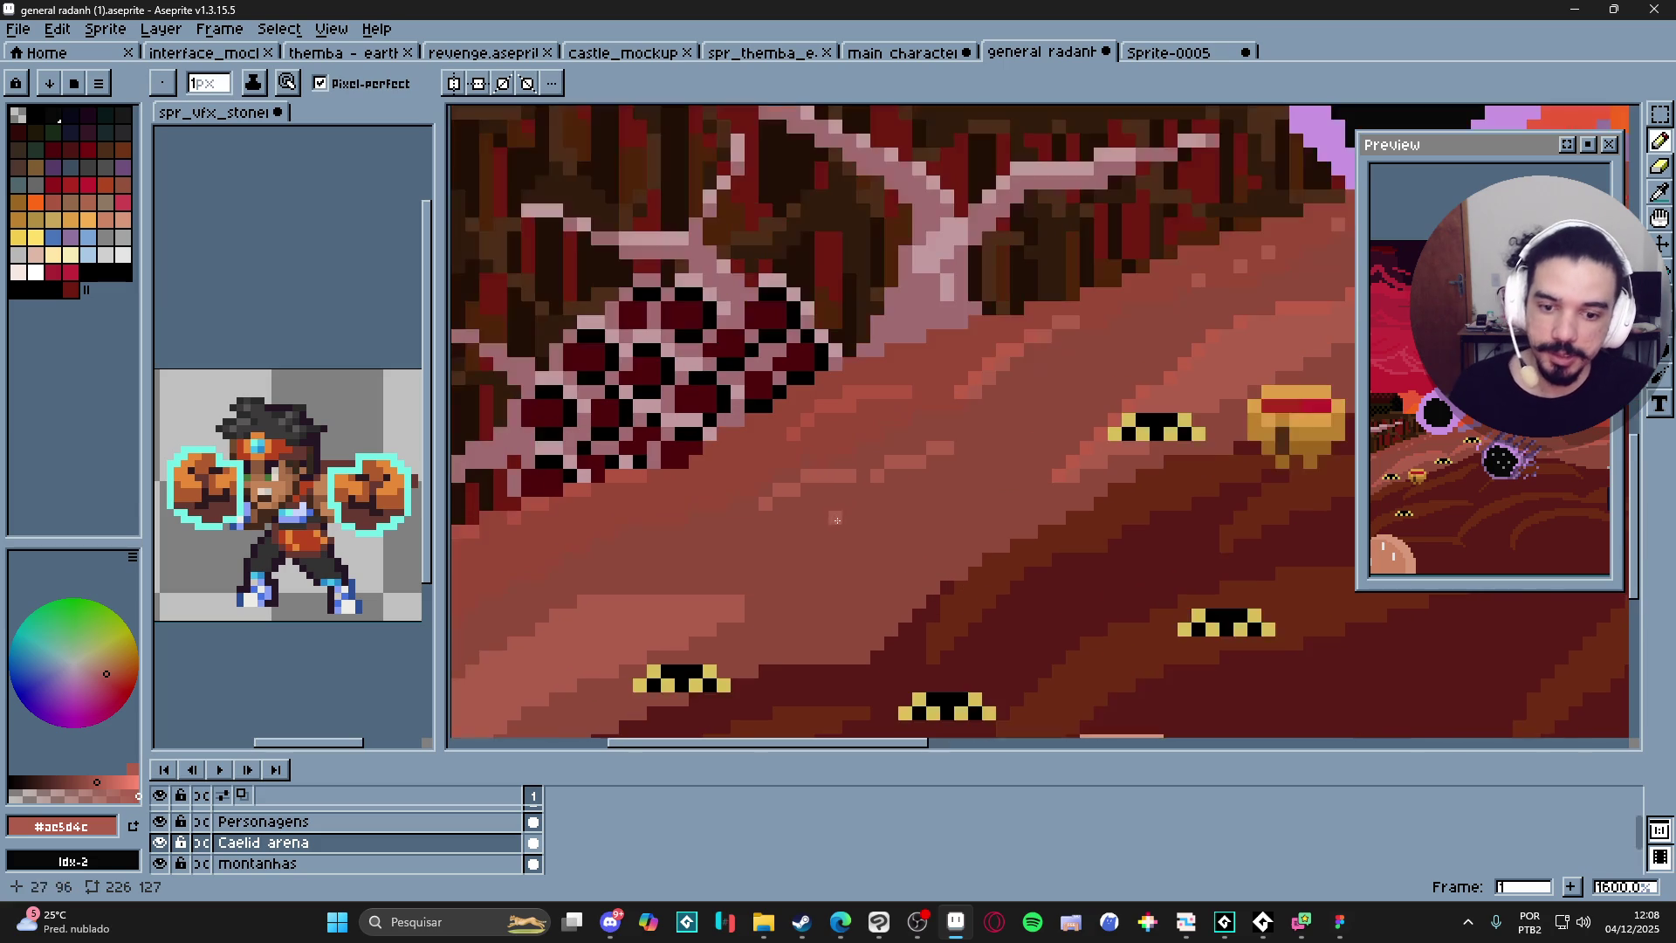
{"action": "left_click_drag", "start_coordinate": [807, 603], "coordinate": [891, 504]}
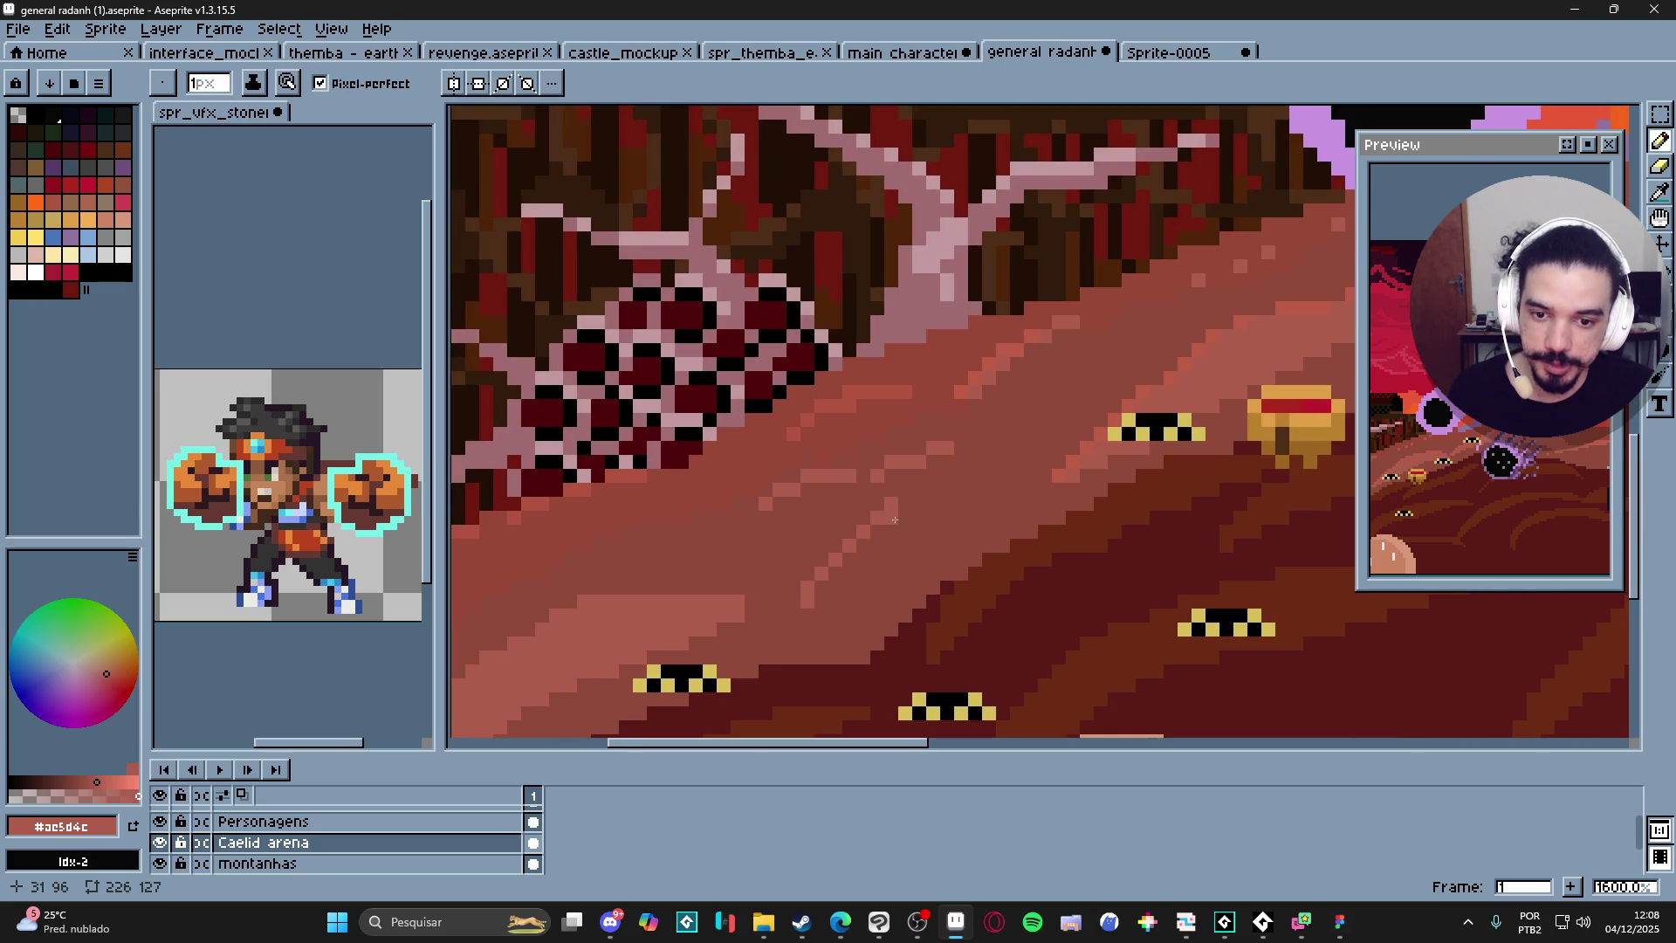
{"action": "key", "text": "ctrl+z"}
{"action": "key", "text": "ctrl+z"}
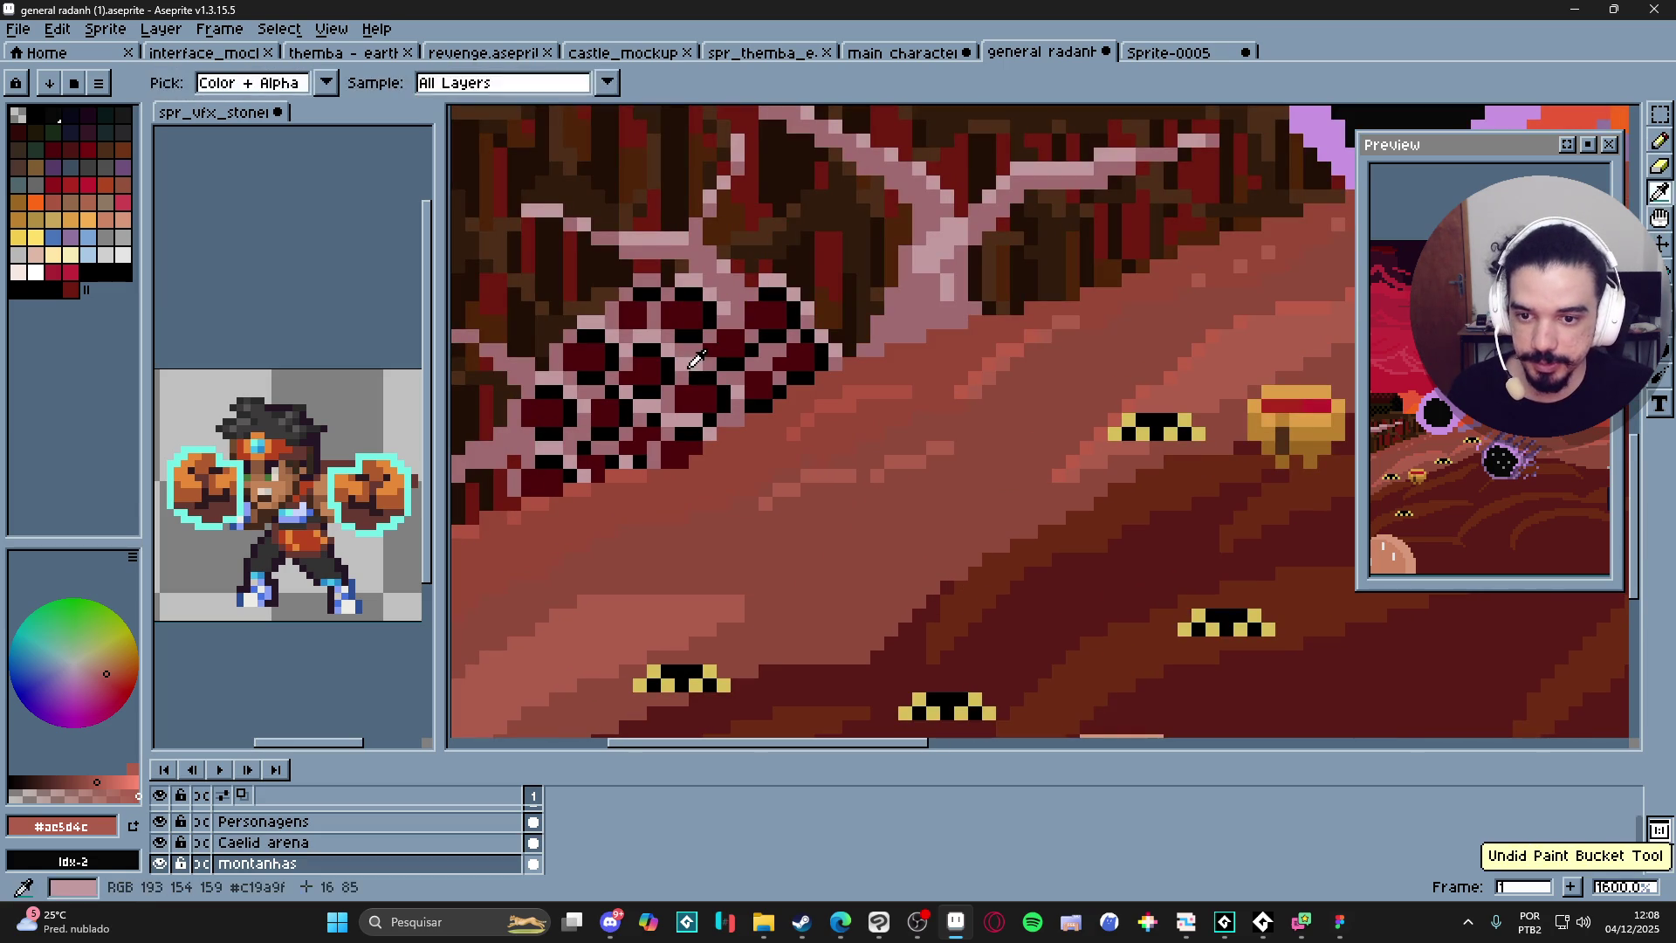
Eyedrop pale pink #c1939f from the tree roots and draw a pink line on the Caelid arena path.
{"action": "left_click", "coordinate": [697, 360], "text": "alt"}
{"action": "key", "text": "alt"}
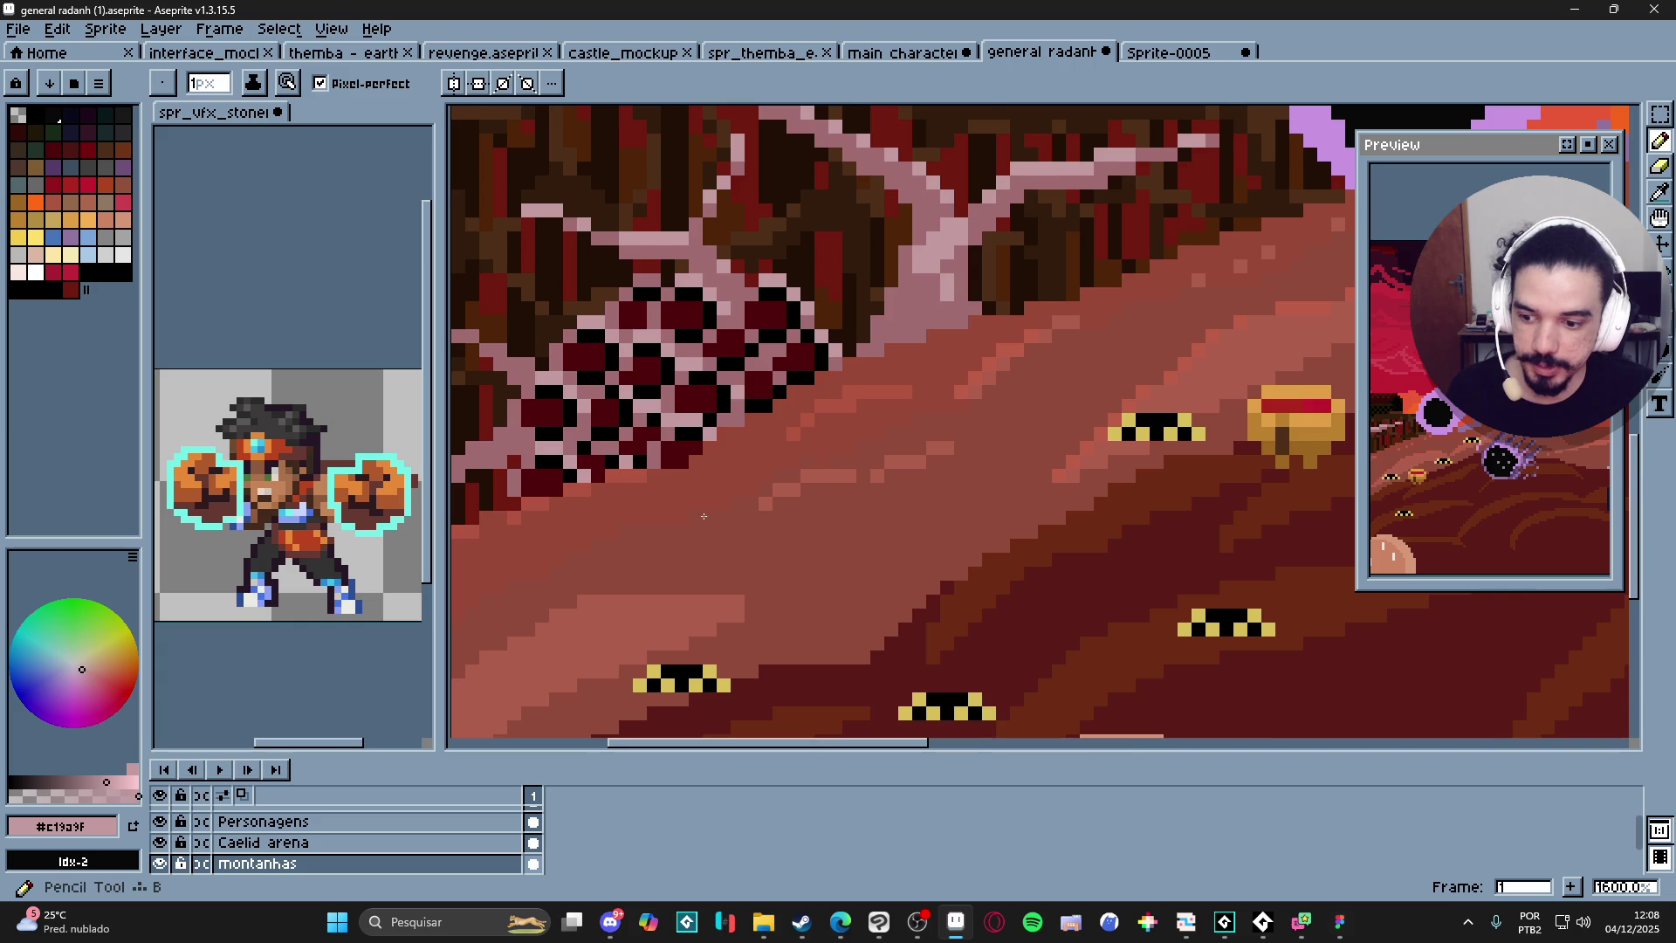
{"action": "scroll", "coordinate": [812, 547], "scroll_direction": "up", "scroll_amount": 5}
{"action": "scroll", "coordinate": [704, 404], "scroll_direction": "down", "scroll_amount": 1}
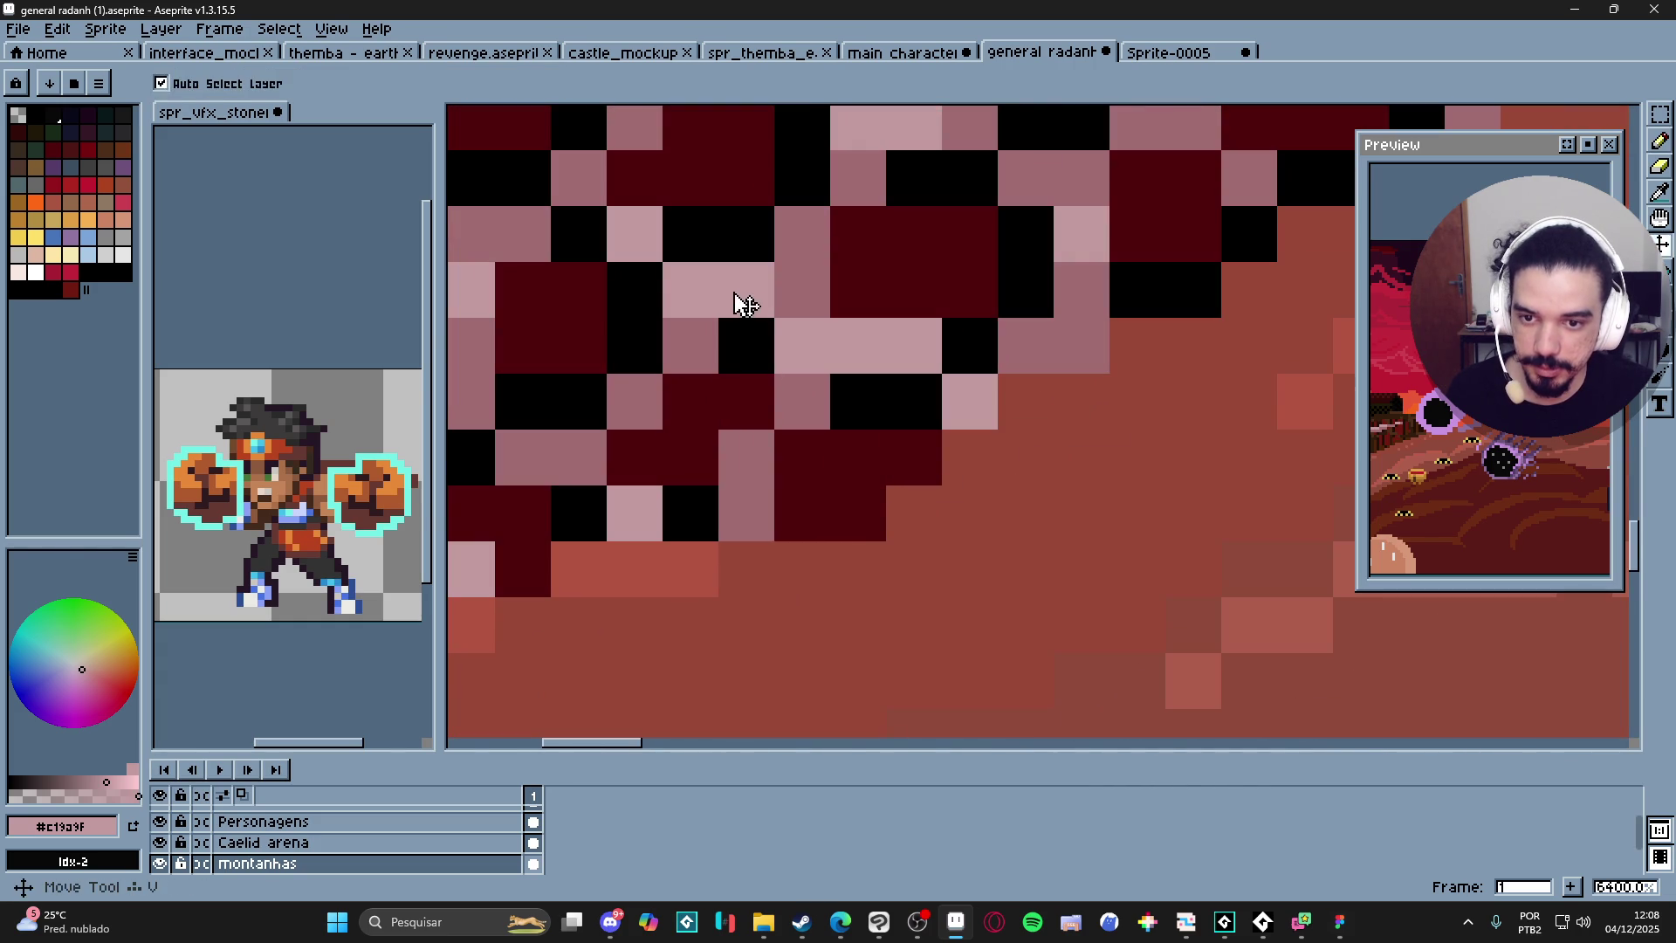
{"action": "scroll", "coordinate": [1034, 591], "scroll_direction": "down", "scroll_amount": 5}
{"action": "left_click", "coordinate": [1013, 571], "text": "ctrl"}
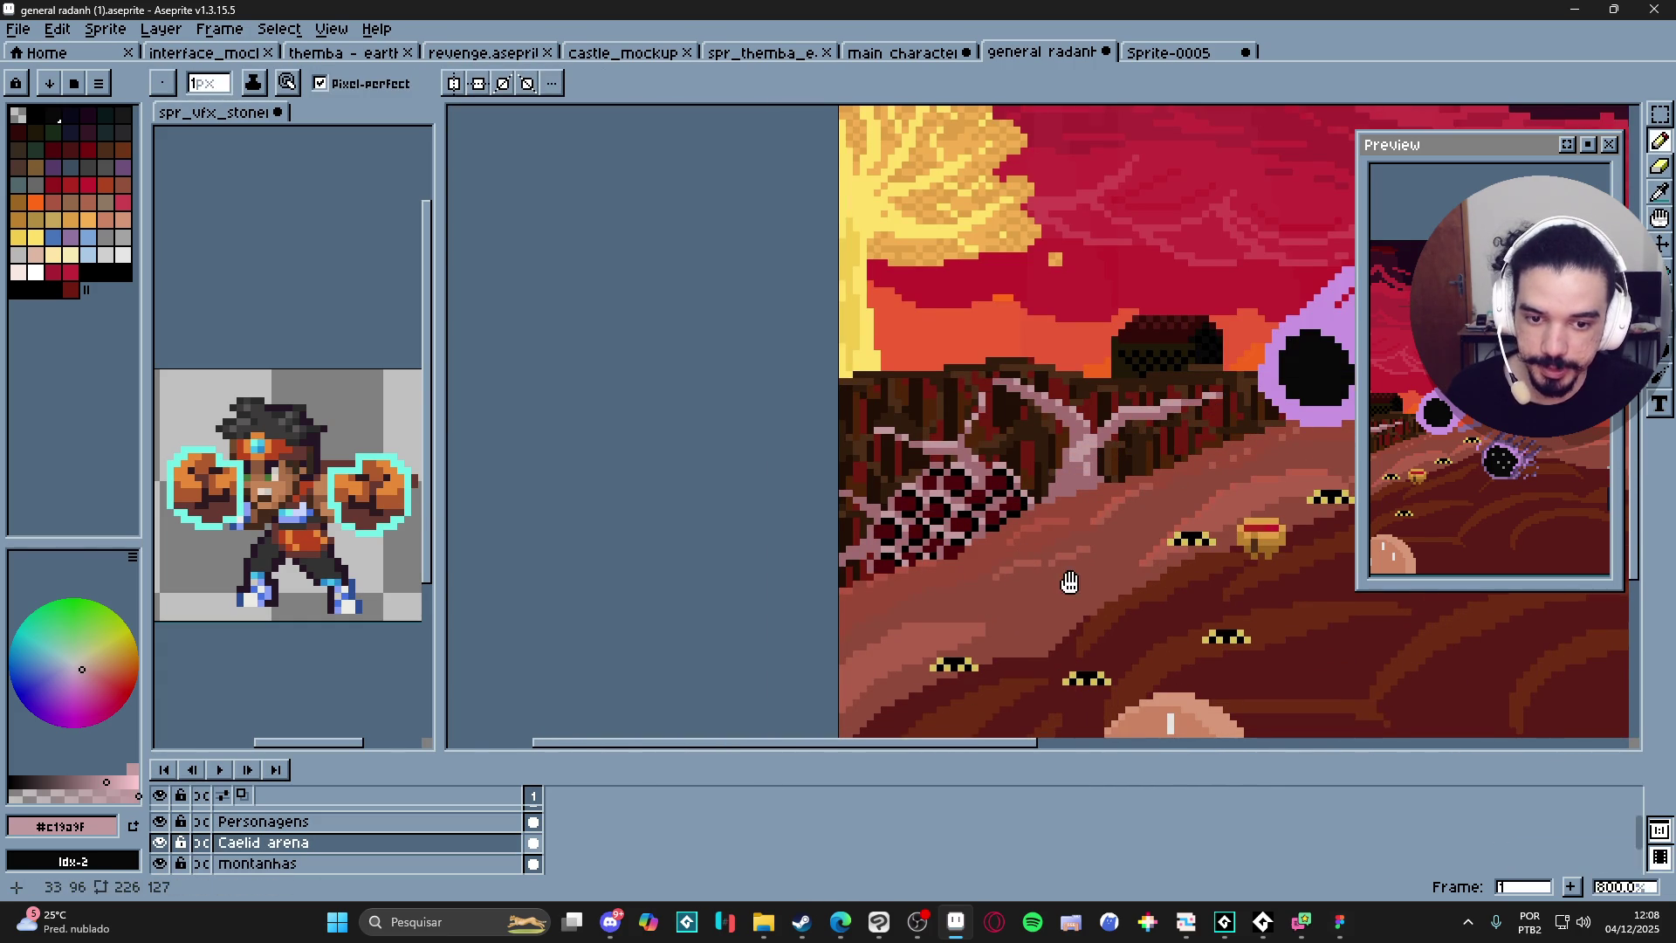
{"action": "scroll", "coordinate": [974, 544], "scroll_direction": "up", "scroll_amount": 1}
{"action": "left_click", "coordinate": [840, 655], "text": "shift"}
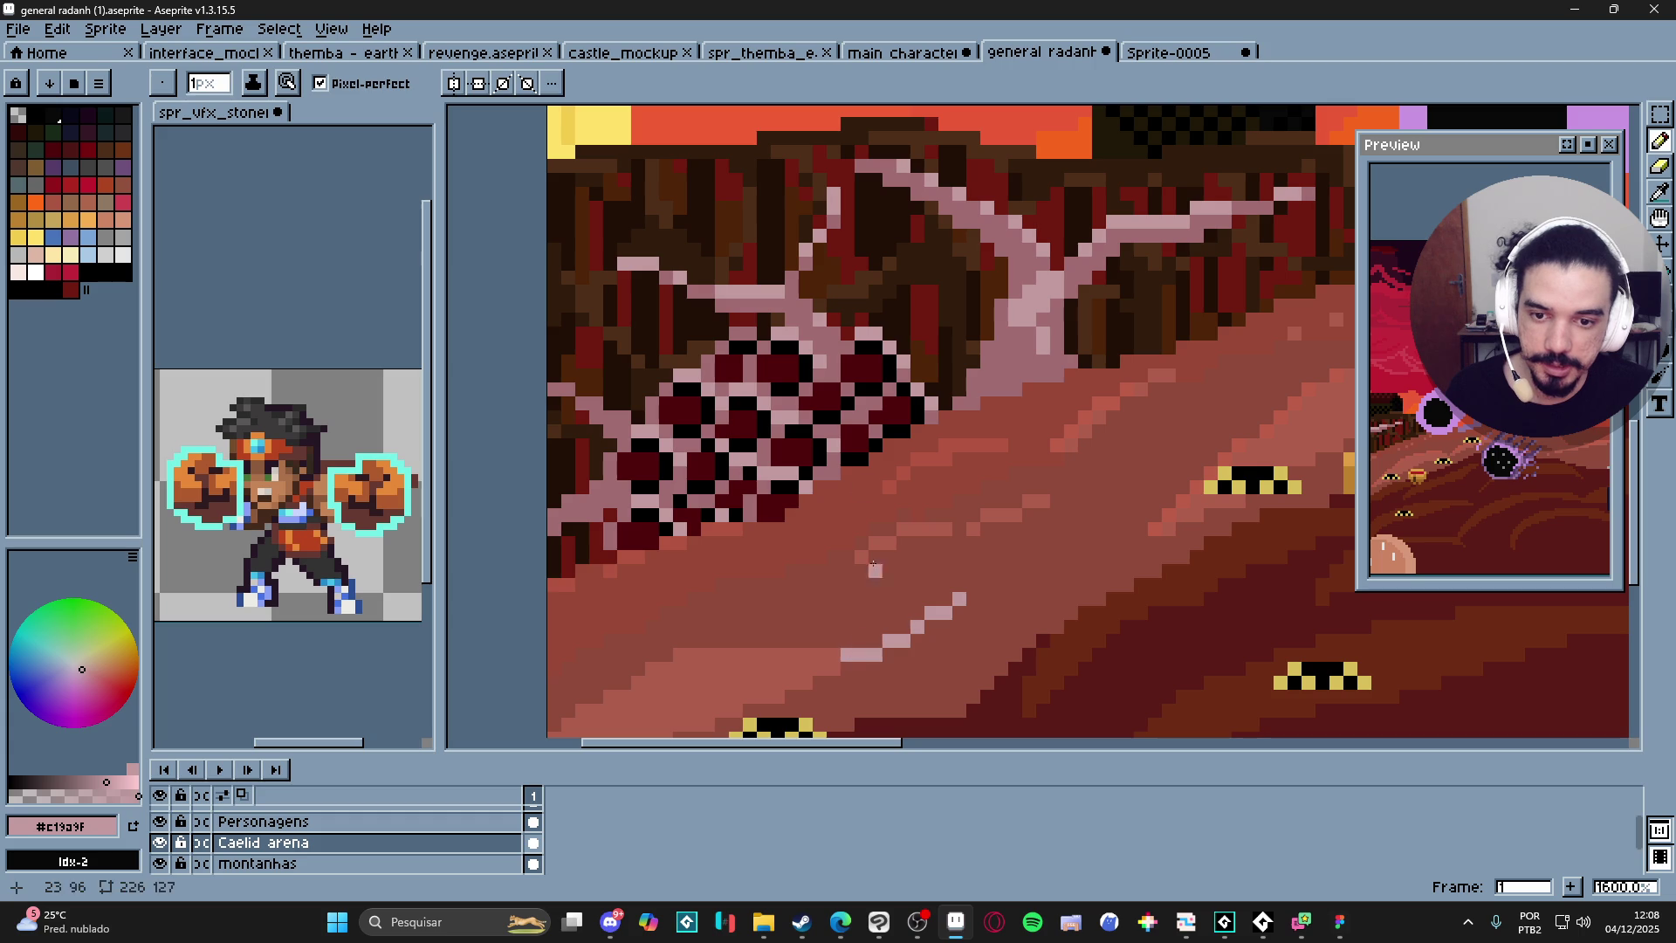
Extend the pink path line, test dark red strokes by the tree, then undo them.
{"action": "left_click", "coordinate": [848, 458], "text": "alt"}
{"action": "left_click_drag", "start_coordinate": [959, 612], "coordinate": [862, 668]}
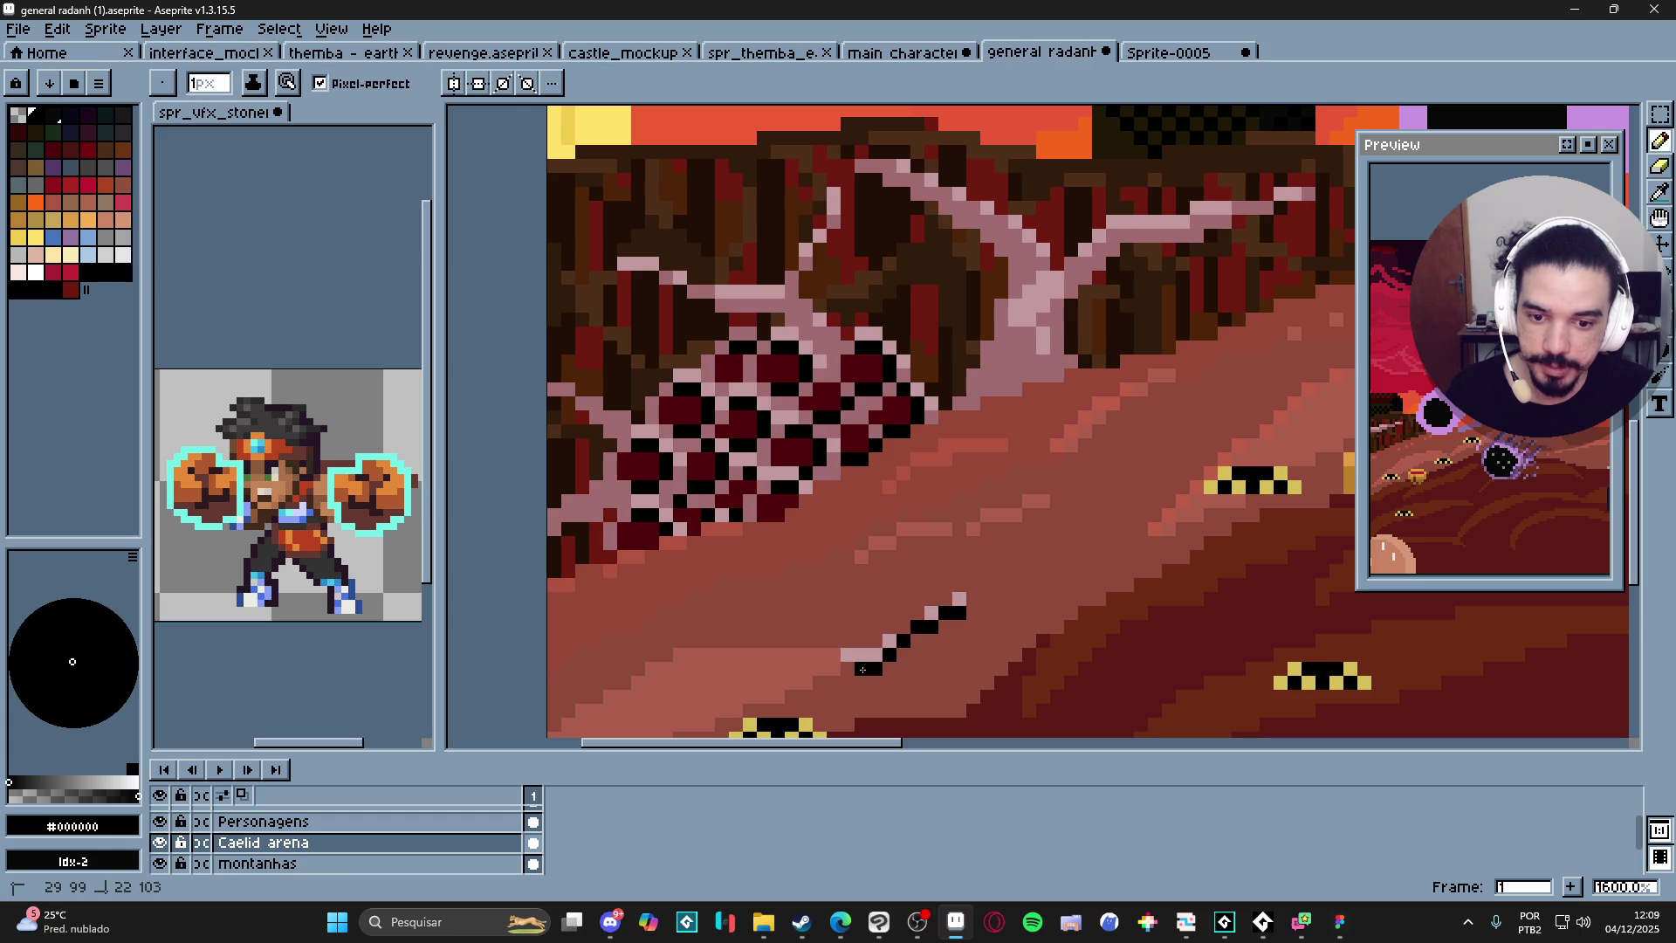
{"action": "left_click", "coordinate": [873, 681], "text": "alt"}
{"action": "left_click_drag", "start_coordinate": [952, 626], "coordinate": [859, 668]}
{"action": "left_click", "coordinate": [864, 425], "text": "alt"}
{"action": "left_click", "coordinate": [916, 667]}
{"action": "scroll", "coordinate": [920, 666], "scroll_direction": "down", "scroll_amount": 3}
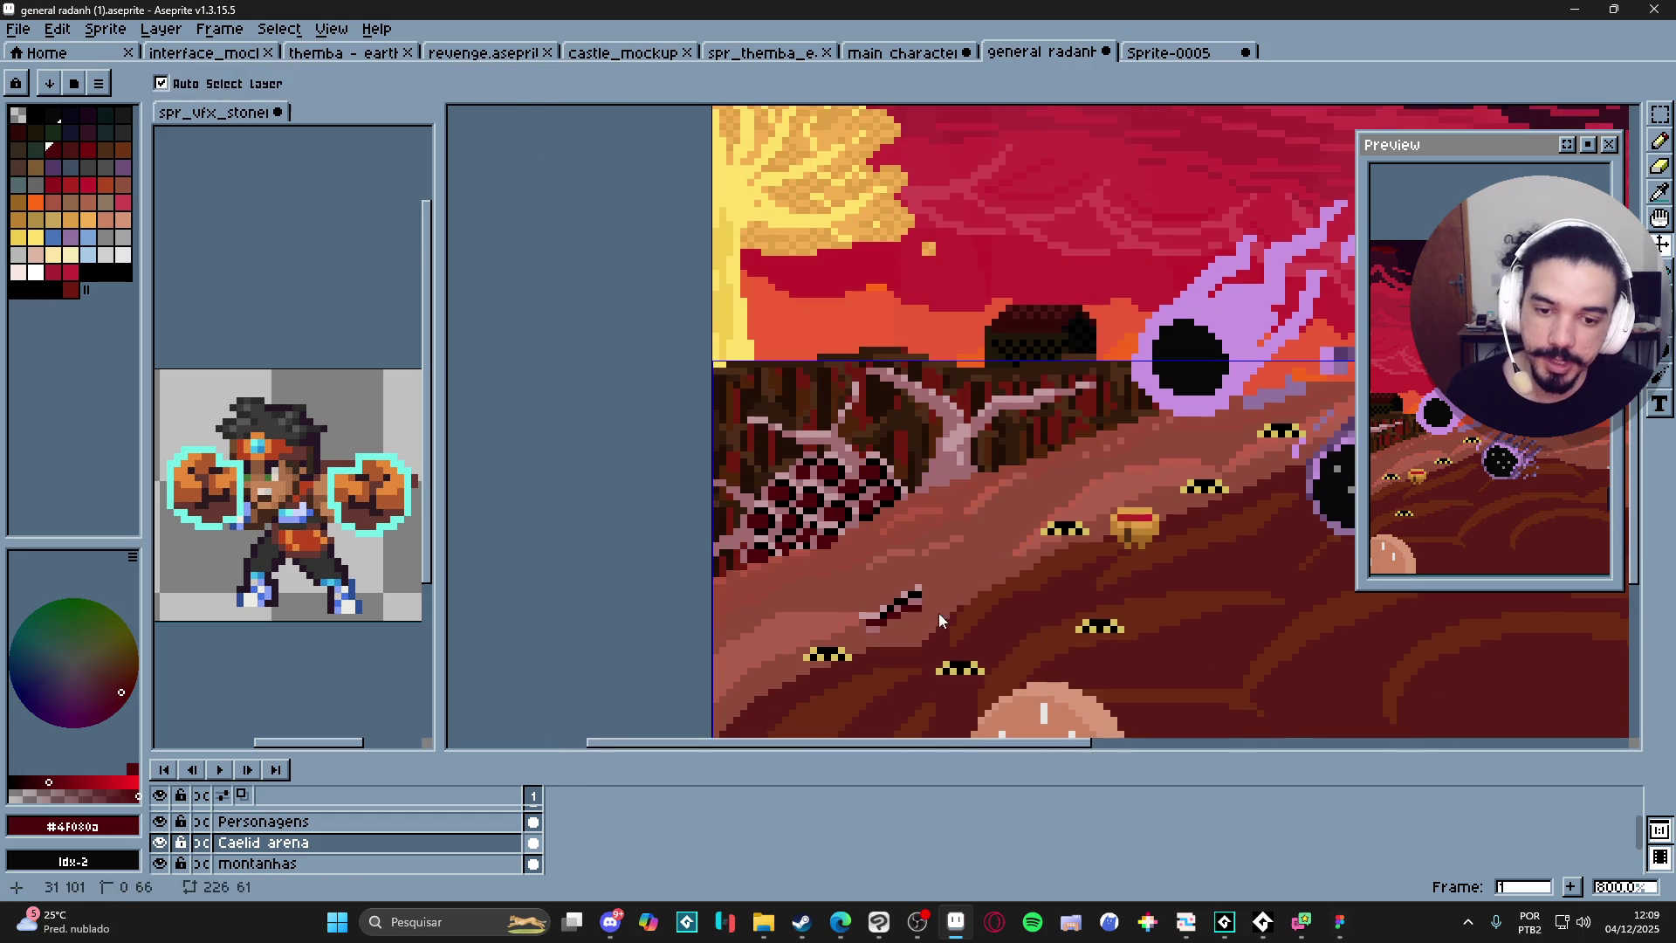
{"action": "key", "text": "ctrl+z"}
{"action": "key", "text": "ctrl+z"}
{"action": "key", "text": "ctrl+z"}
{"action": "scroll", "coordinate": [863, 559], "scroll_direction": "up", "scroll_amount": 3}
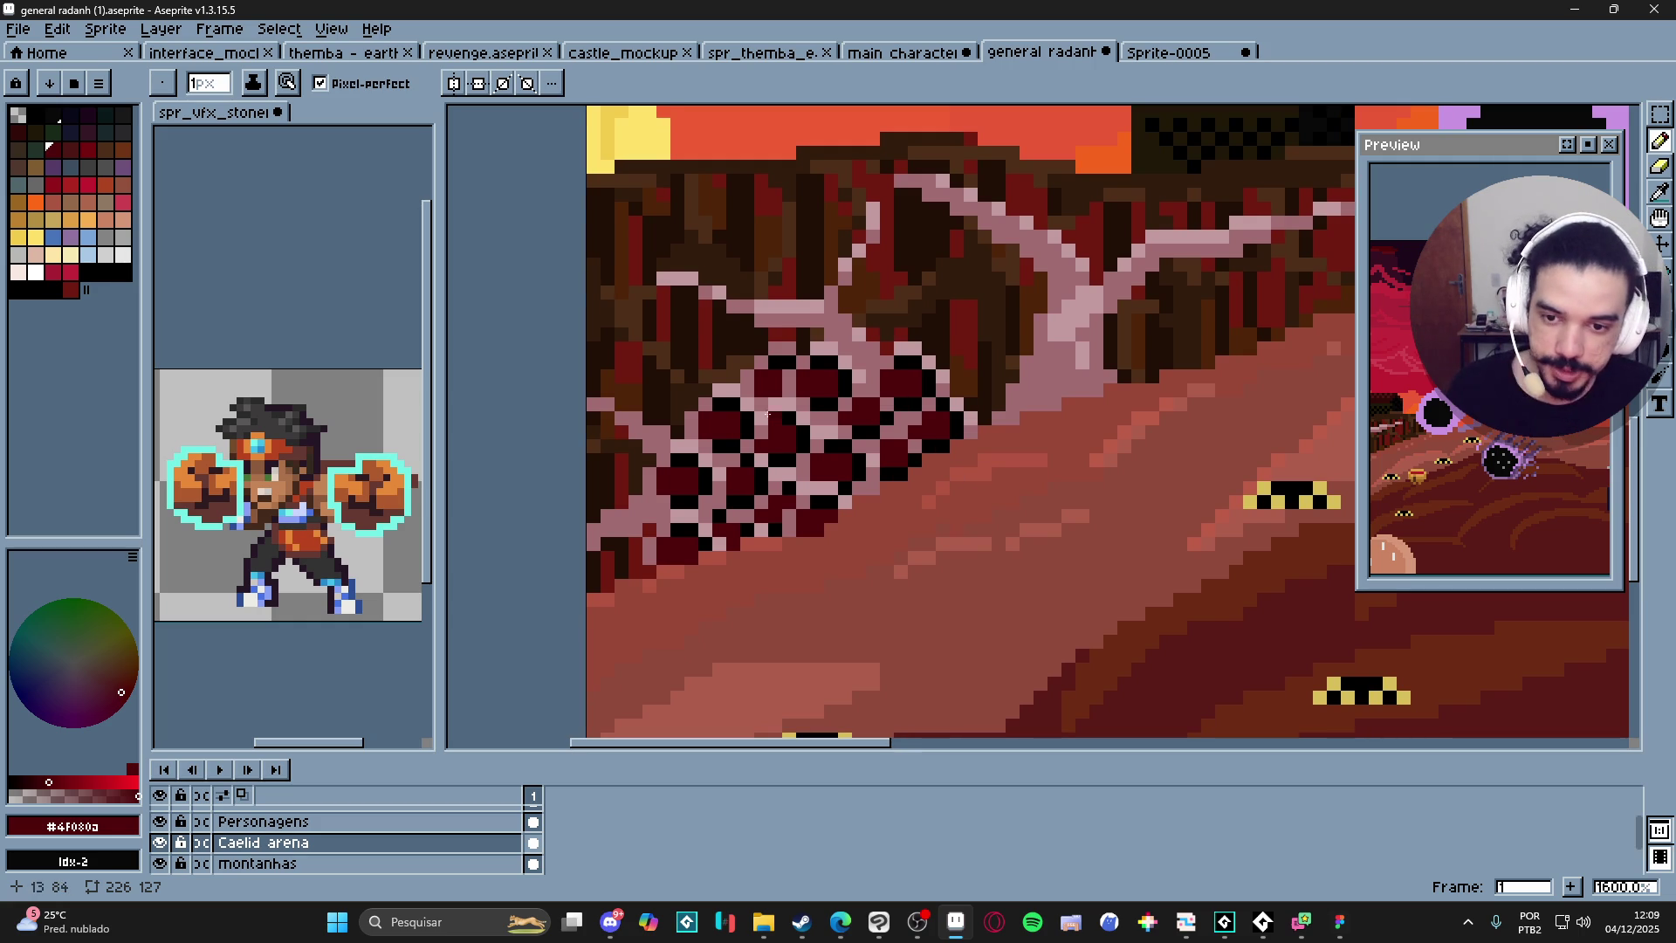
{"action": "scroll", "coordinate": [787, 403], "scroll_direction": "down", "scroll_amount": 1}
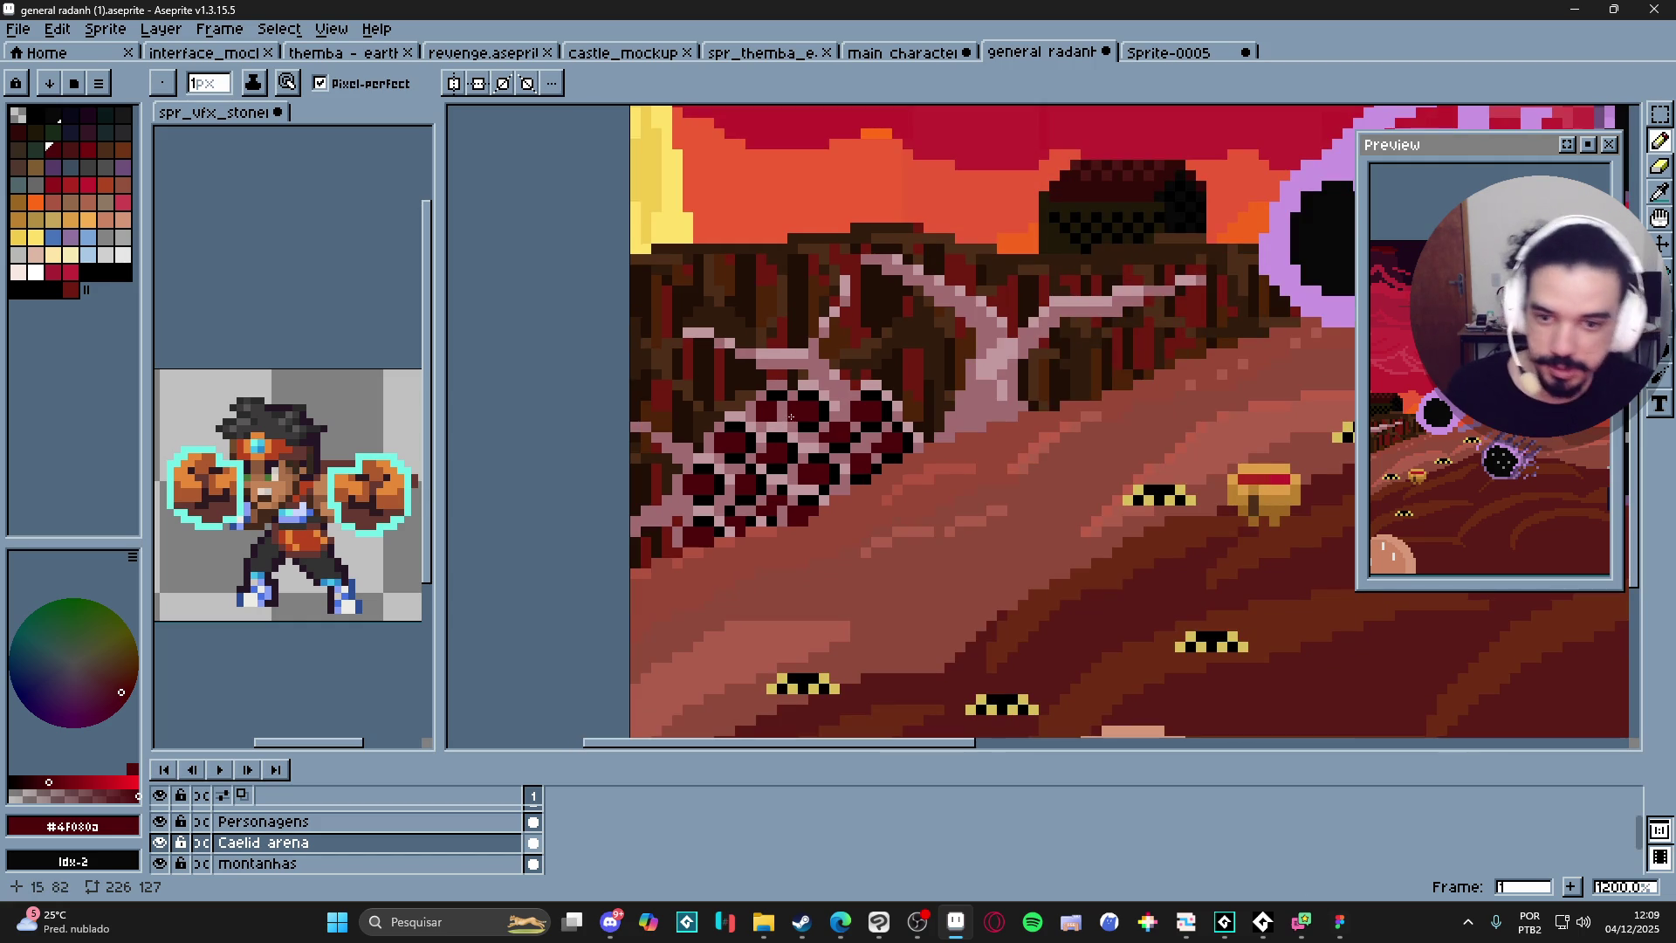
{"action": "scroll", "coordinate": [788, 476], "scroll_direction": "up", "scroll_amount": 1}
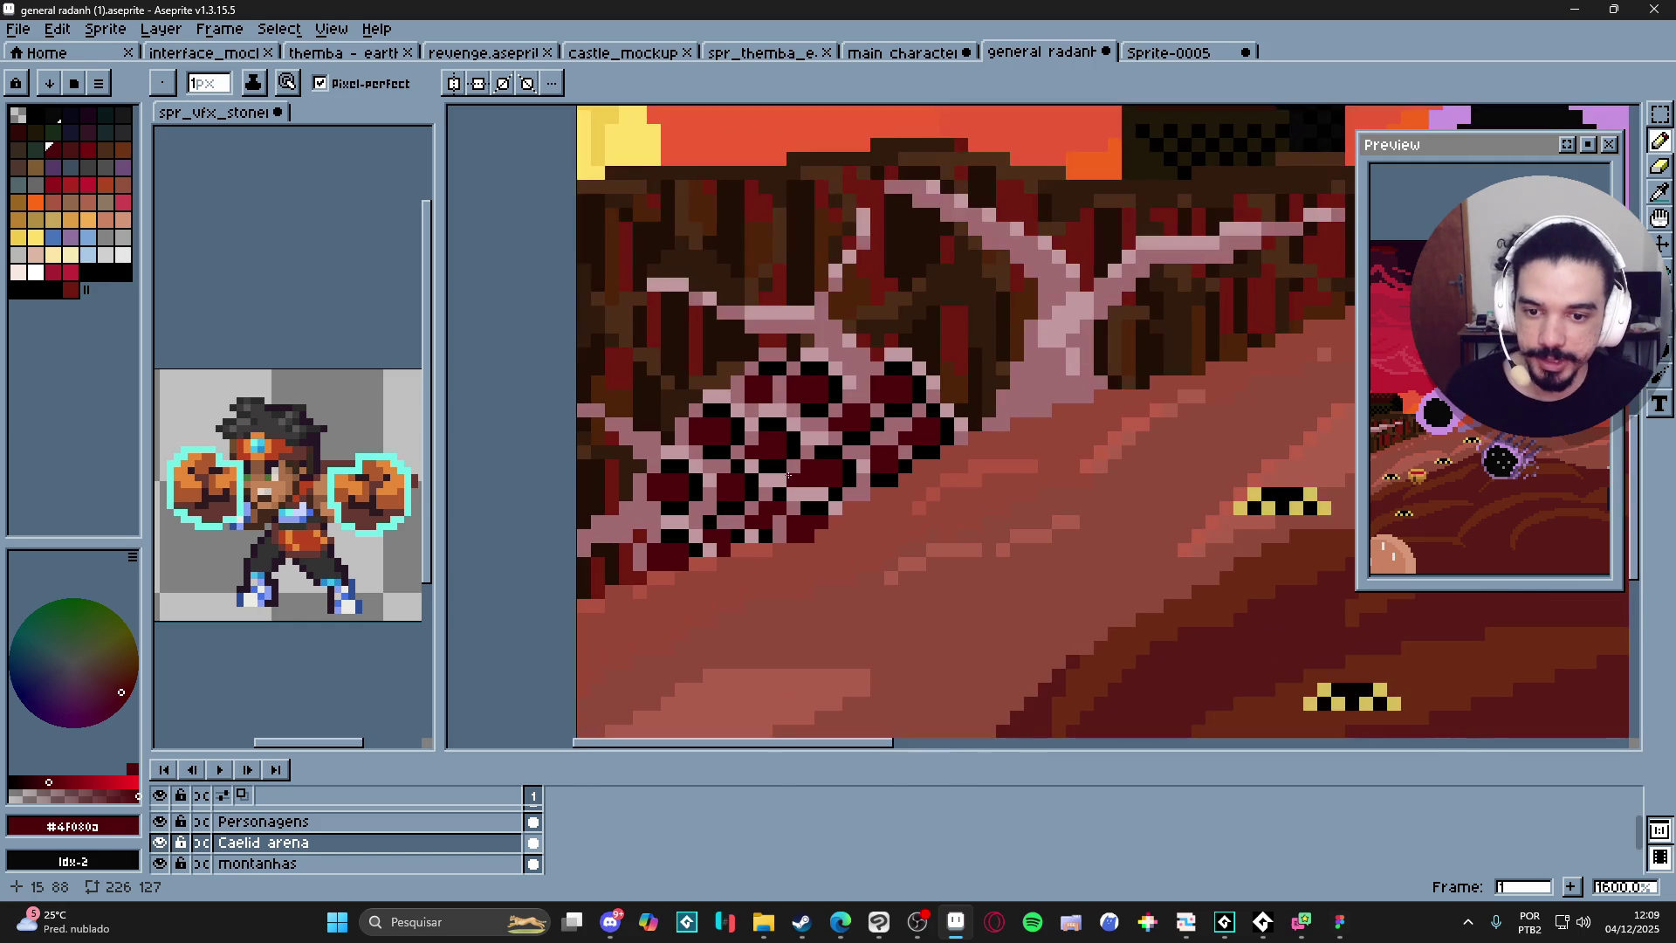
{"action": "scroll", "coordinate": [790, 472], "scroll_direction": "up", "scroll_amount": 1}
Draw a diagonal line along a tree branch in the sampled branch pink.
{"action": "left_click", "coordinate": [818, 461], "text": "alt"}
{"action": "mouse_move", "coordinate": [818, 461]}
{"action": "left_mouse_down"}
{"action": "mouse_move", "coordinate": [714, 412]}
{"action": "mouse_move", "coordinate": [655, 408]}
{"action": "left_mouse_up"}
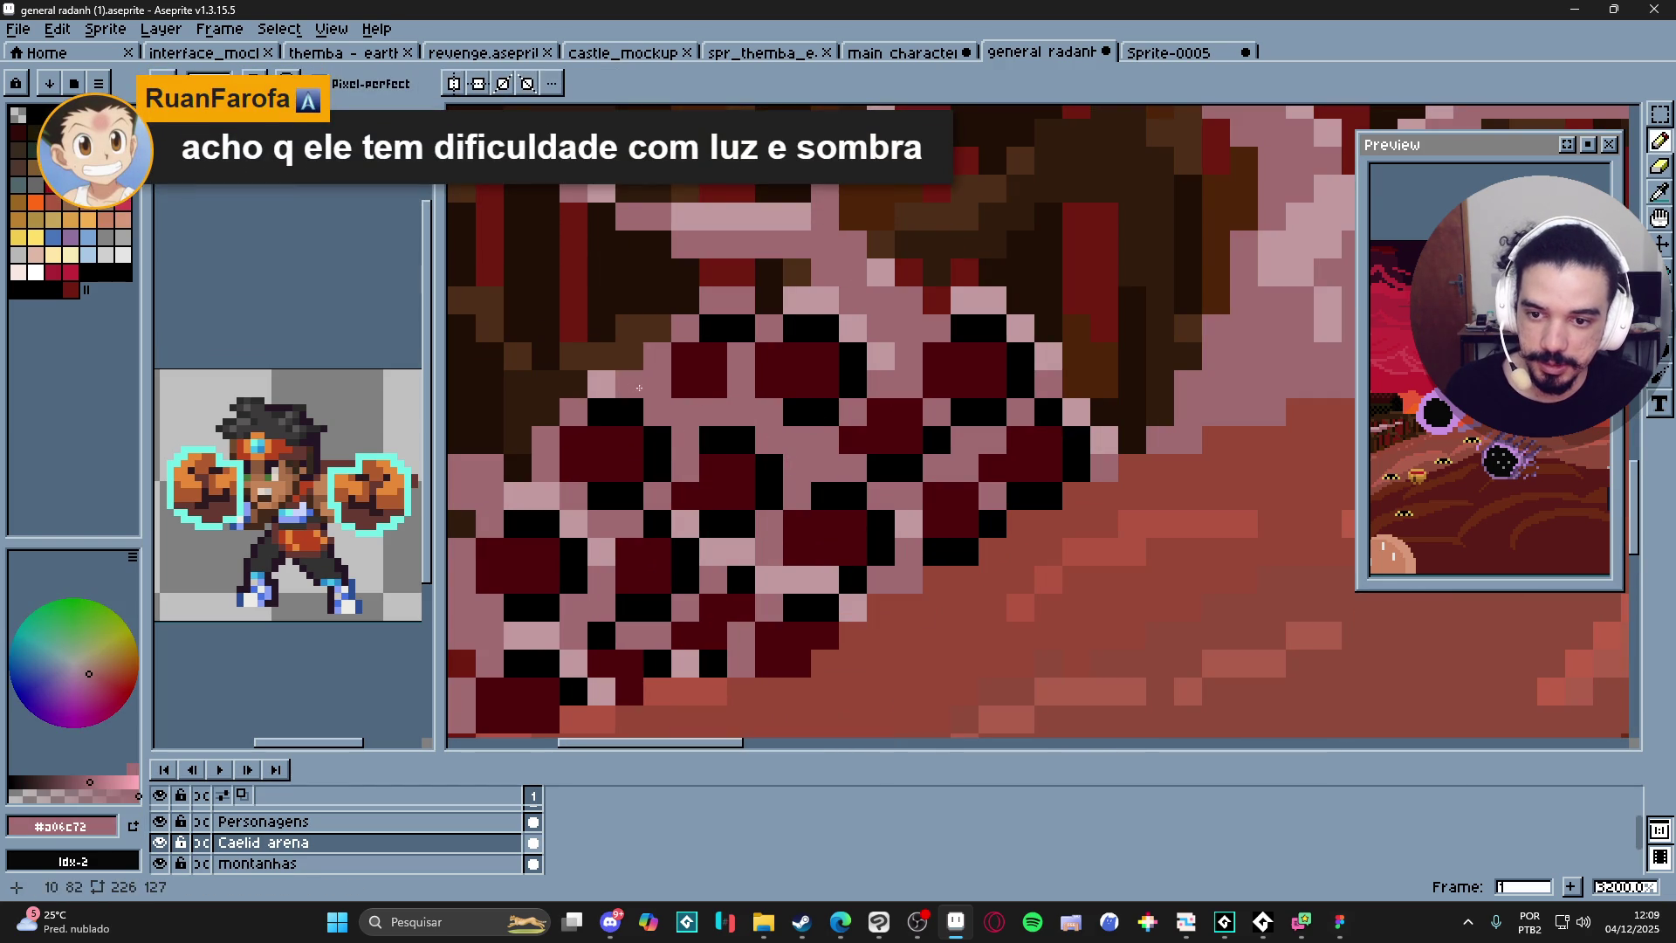
{"action": "scroll", "coordinate": [644, 392], "scroll_direction": "down", "scroll_amount": 4}
{"action": "scroll", "coordinate": [663, 406], "scroll_direction": "up", "scroll_amount": 1}
Add paler pink highlight strokes across the tree branches.
{"action": "left_click", "coordinate": [692, 425], "text": "alt"}
{"action": "scroll", "coordinate": [692, 425], "scroll_direction": "up", "scroll_amount": 2}
{"action": "scroll", "coordinate": [691, 425], "scroll_direction": "up", "scroll_amount": 1}
{"action": "mouse_move", "coordinate": [691, 425]}
{"action": "left_mouse_down"}
{"action": "mouse_move", "coordinate": [715, 417]}
{"action": "mouse_move", "coordinate": [703, 467]}
{"action": "mouse_move", "coordinate": [781, 421]}
{"action": "mouse_move", "coordinate": [816, 468]}
{"action": "mouse_move", "coordinate": [868, 471]}
{"action": "left_mouse_up"}
{"action": "scroll", "coordinate": [836, 471], "scroll_direction": "down", "scroll_amount": 4}
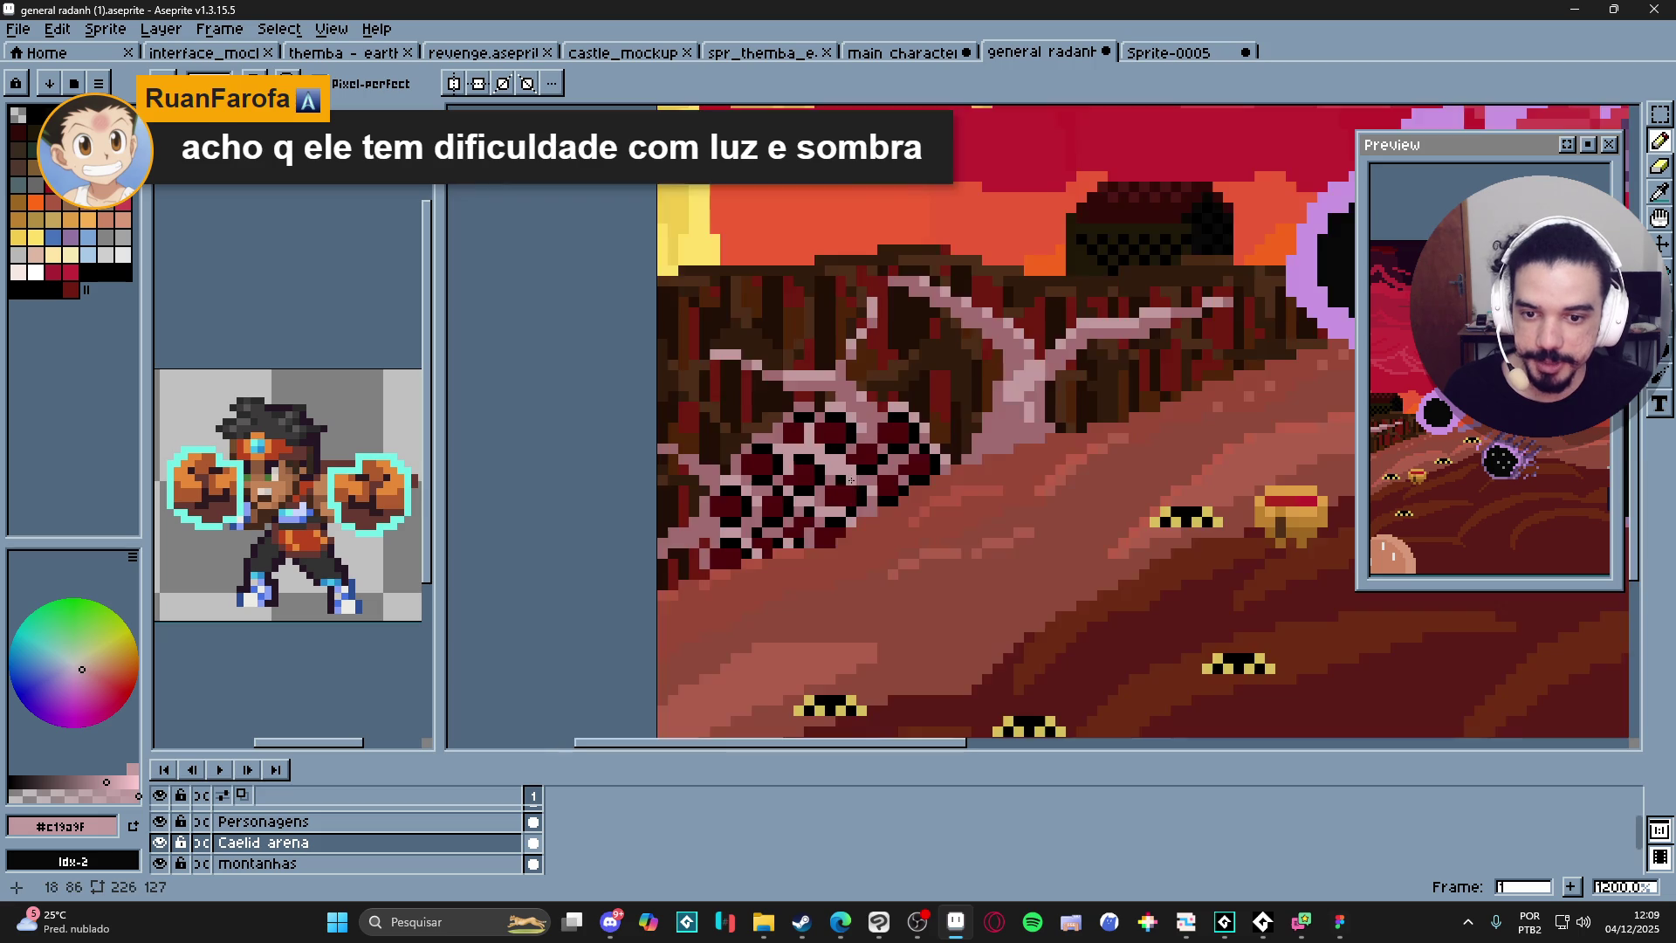
{"action": "scroll", "coordinate": [836, 472], "scroll_direction": "down", "scroll_amount": 1}
{"action": "scroll", "coordinate": [838, 488], "scroll_direction": "up", "scroll_amount": 1}
{"action": "scroll", "coordinate": [870, 558], "scroll_direction": "down", "scroll_amount": 3}
{"action": "scroll", "coordinate": [871, 558], "scroll_direction": "up", "scroll_amount": 4}
{"action": "left_click_drag", "start_coordinate": [806, 449], "coordinate": [844, 499]}
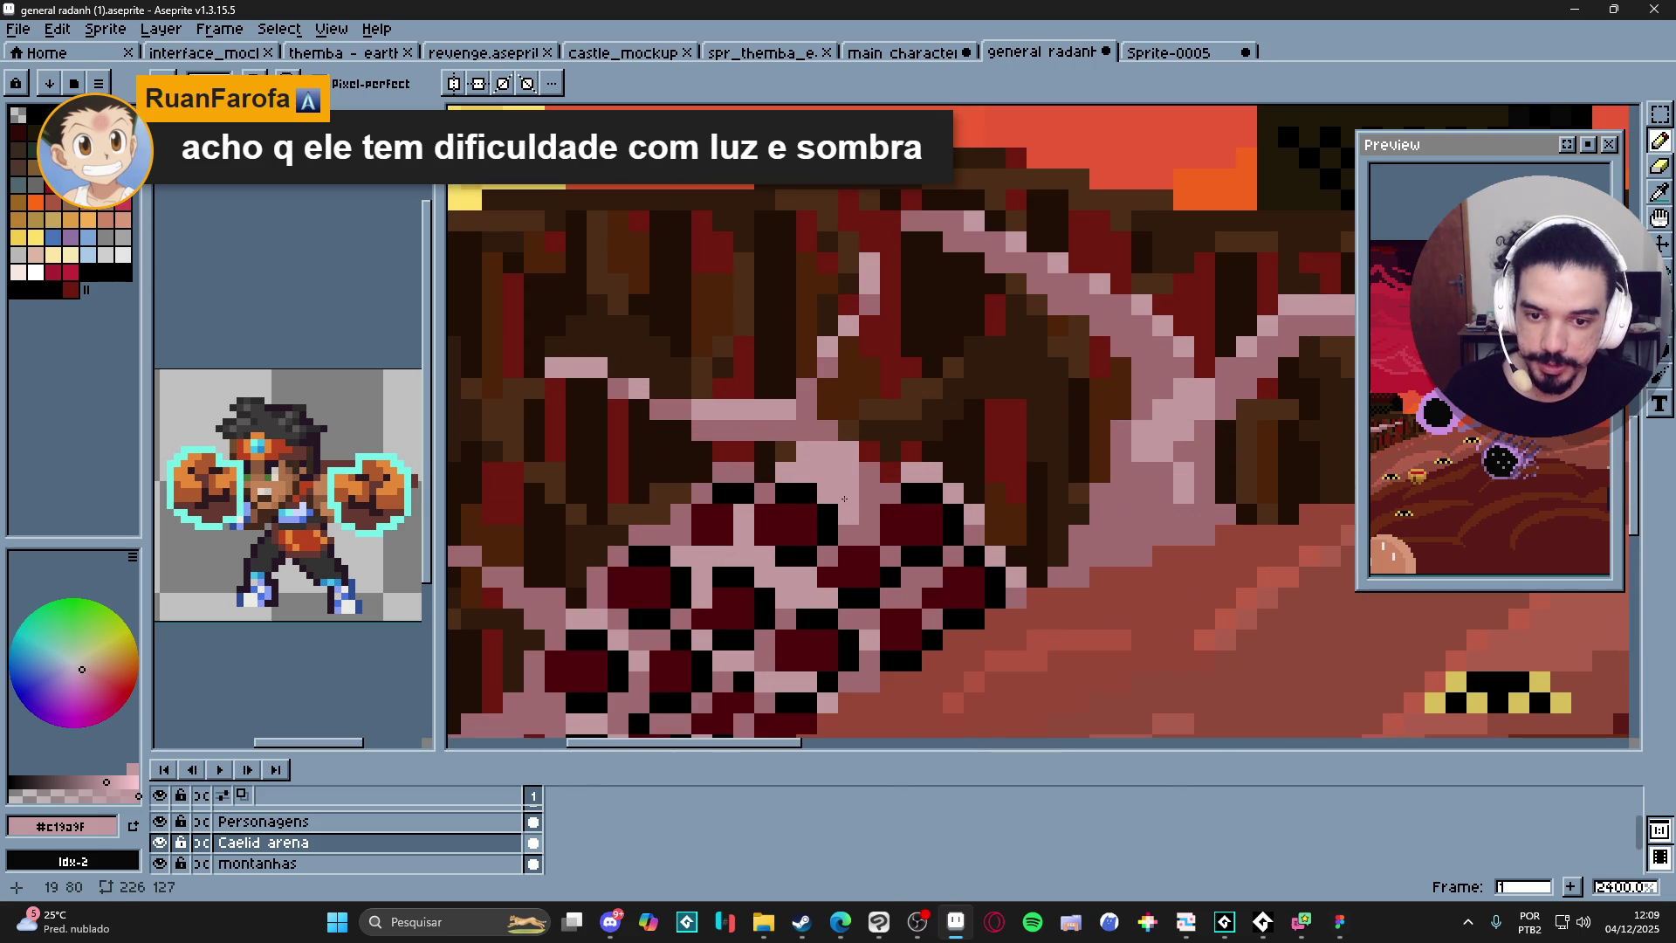
{"action": "scroll", "coordinate": [840, 459], "scroll_direction": "down", "scroll_amount": 3}
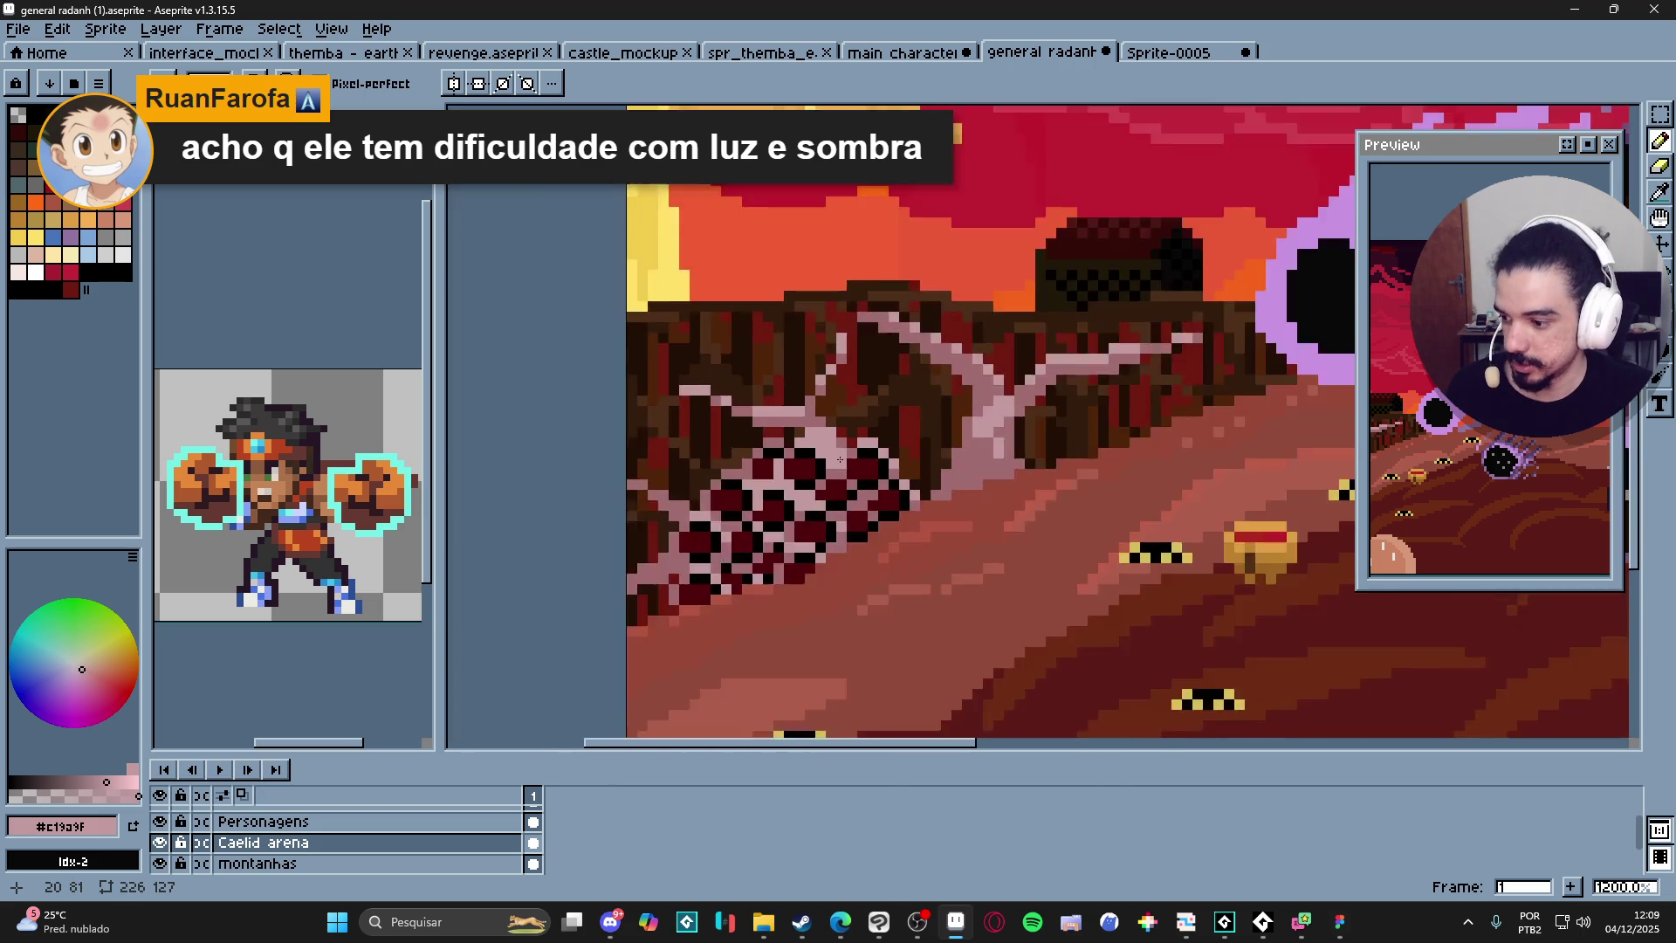
{"action": "scroll", "coordinate": [840, 459], "scroll_direction": "down", "scroll_amount": 3}
{"action": "mouse_move", "coordinate": [1121, 452]}
{"action": "left_mouse_down"}
{"action": "mouse_move", "coordinate": [742, 440]}
{"action": "mouse_move", "coordinate": [943, 478]}
{"action": "left_mouse_up"}
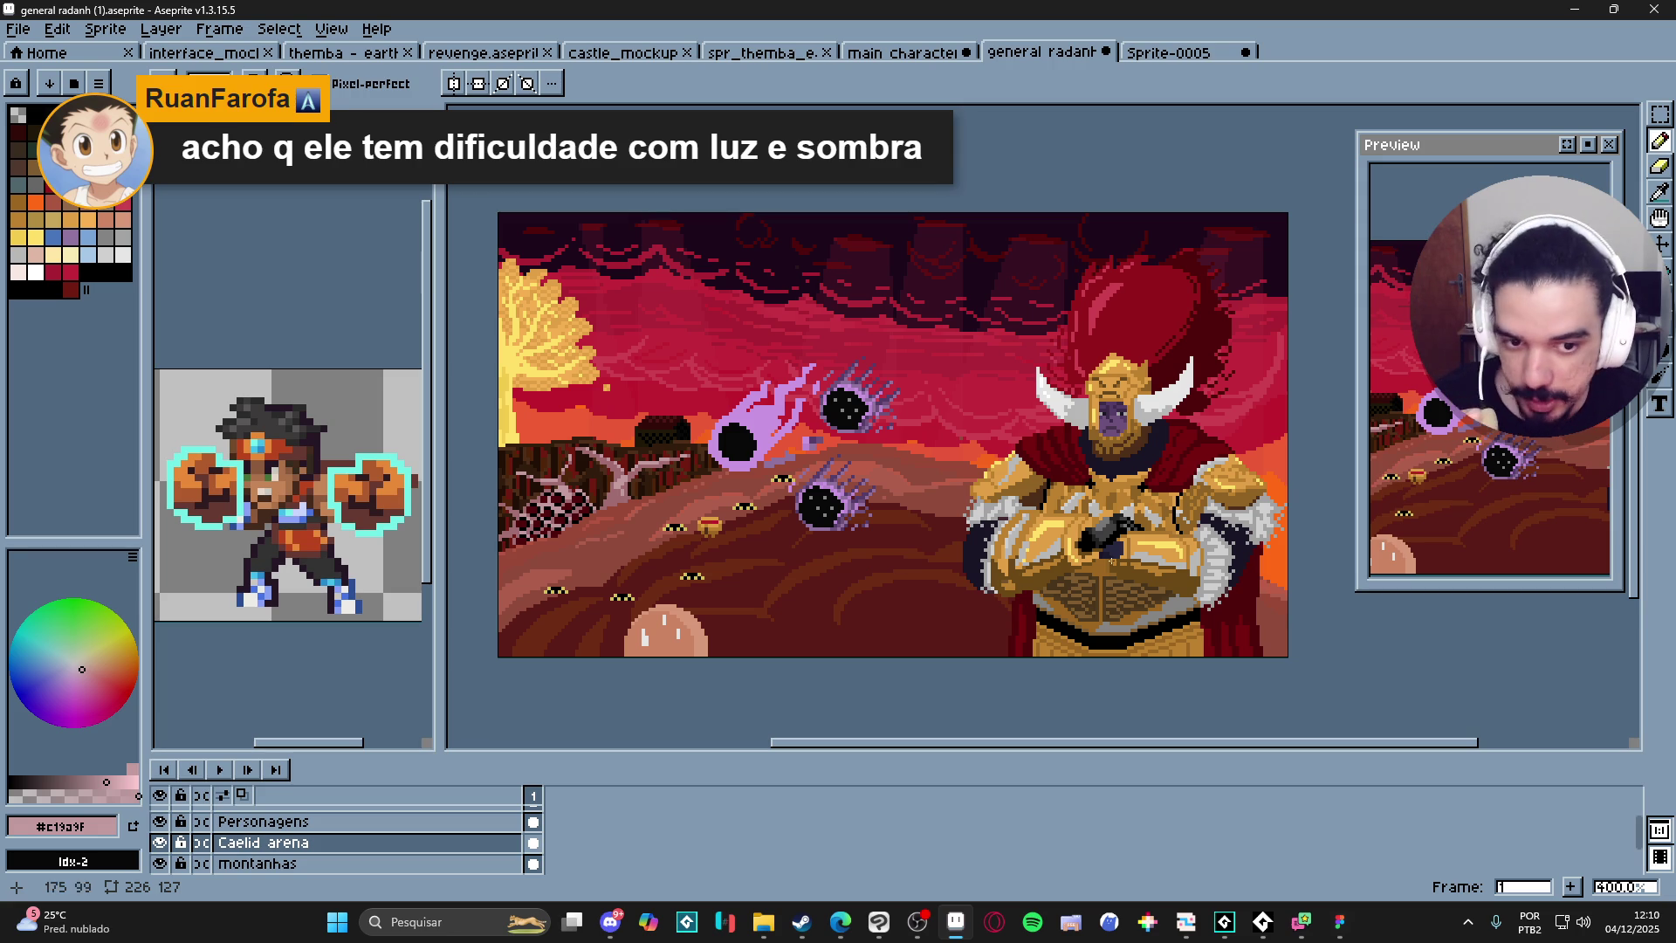
{"action": "left_click_drag", "start_coordinate": [1082, 439], "coordinate": [1033, 436]}
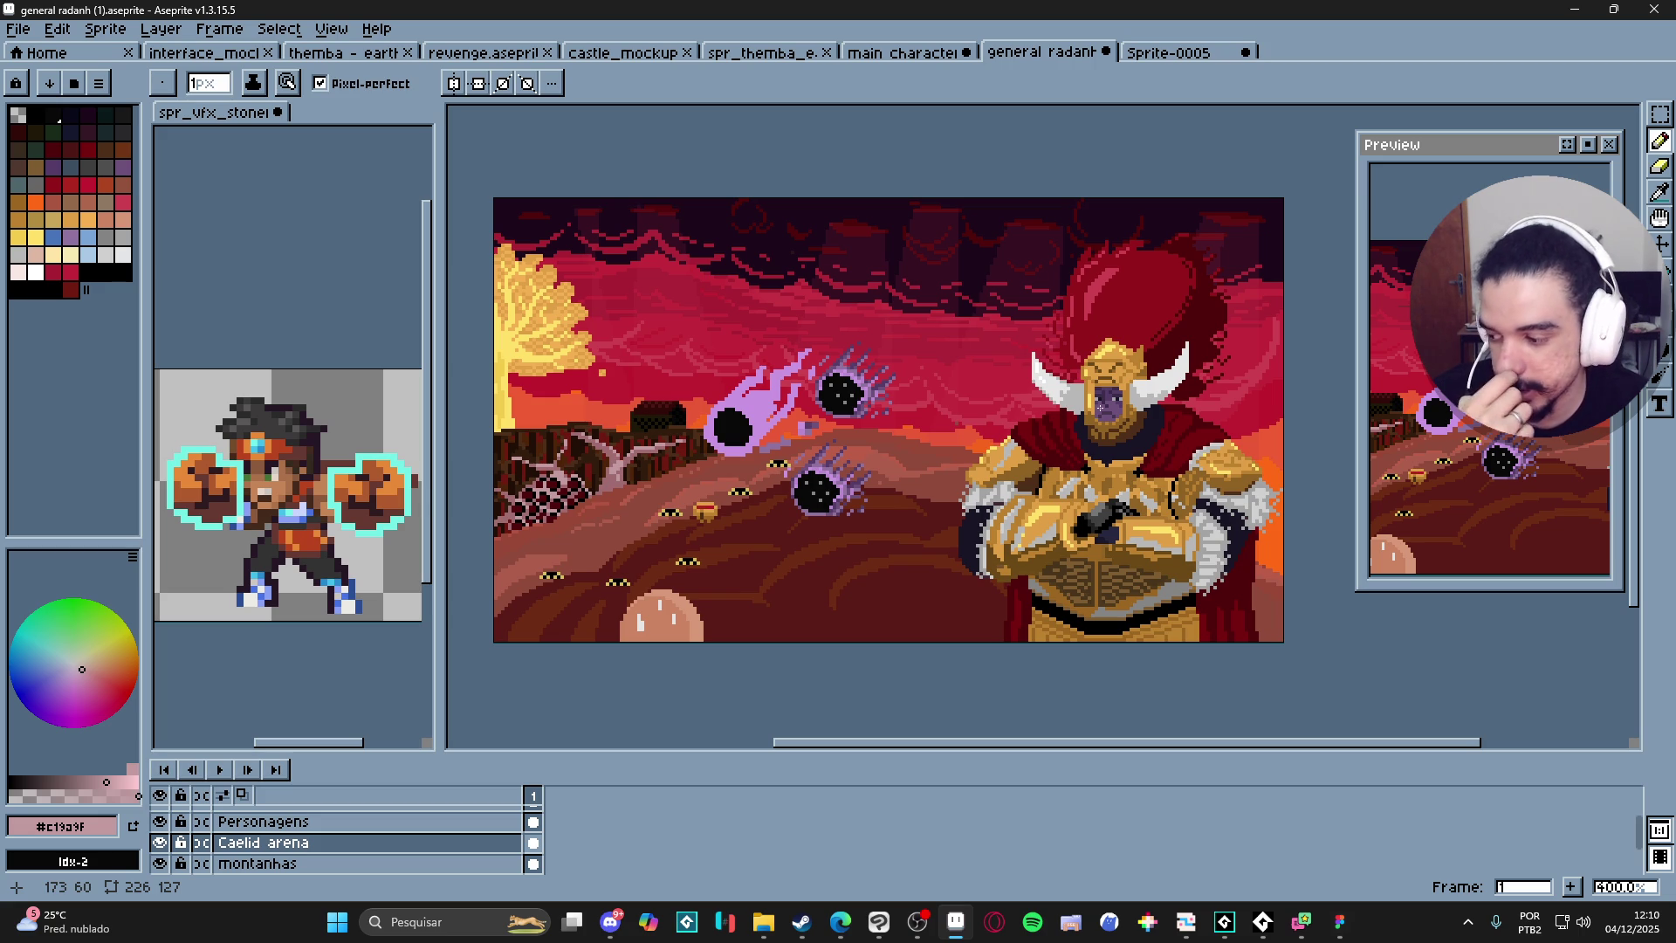
{"action": "scroll", "coordinate": [1015, 279], "scroll_direction": "down", "scroll_amount": 1}
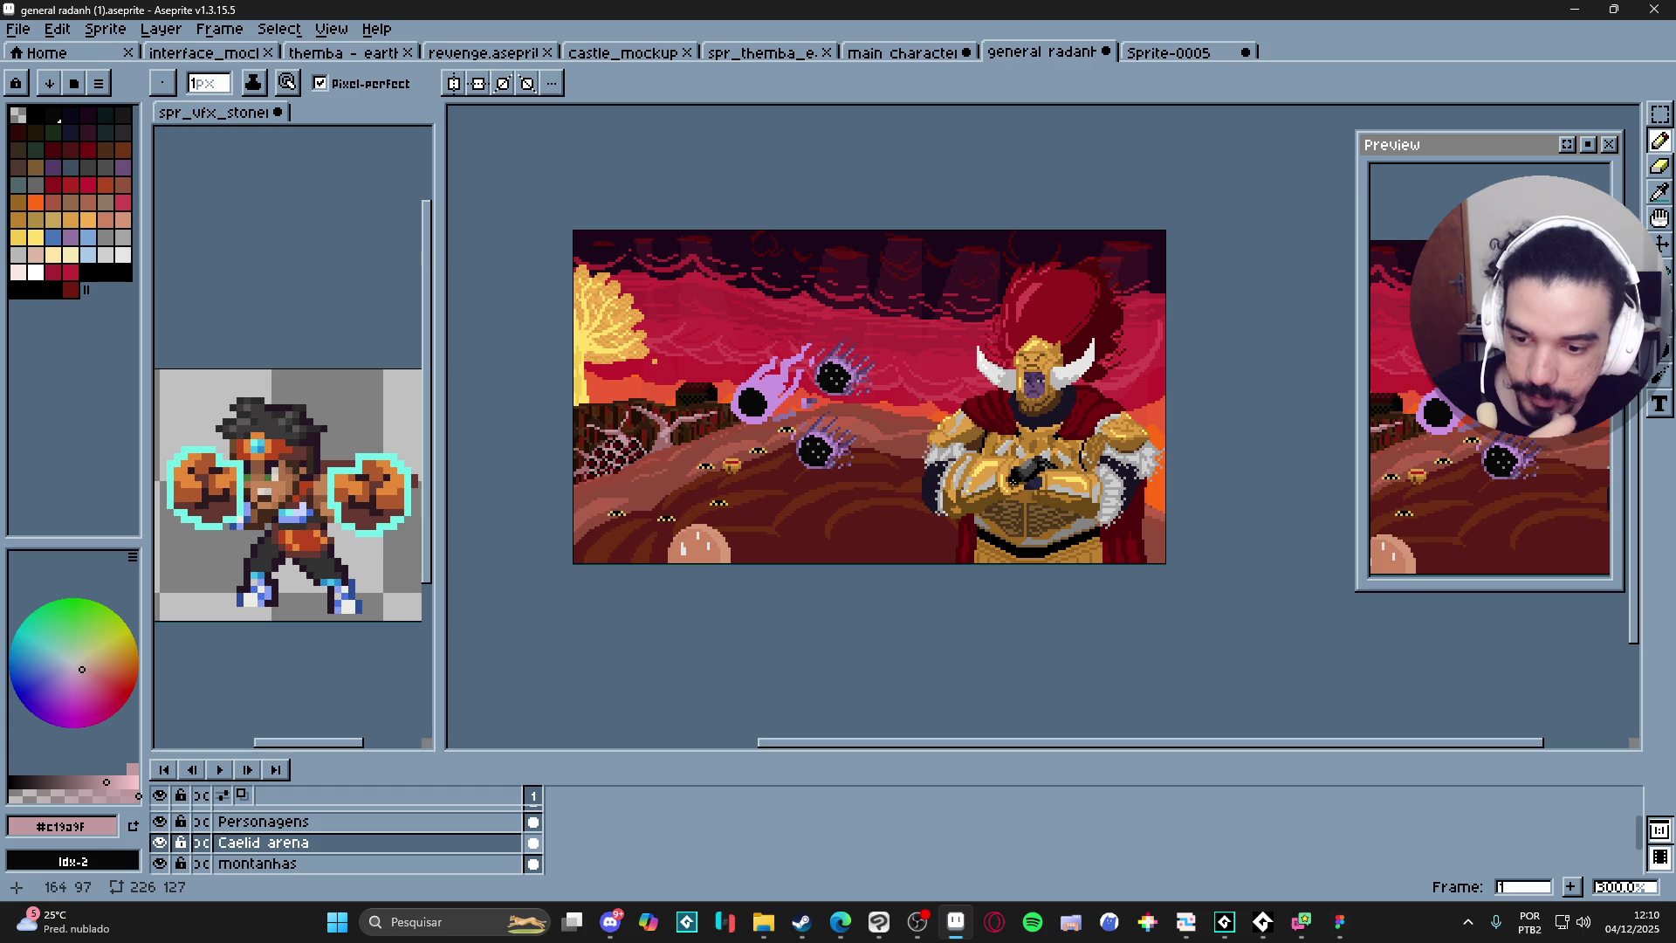
{"action": "key", "text": "v"}
Create a new layer under Radan and fill it entirely with purple.
{"action": "left_click_drag", "start_coordinate": [1009, 463], "coordinate": [1015, 469]}
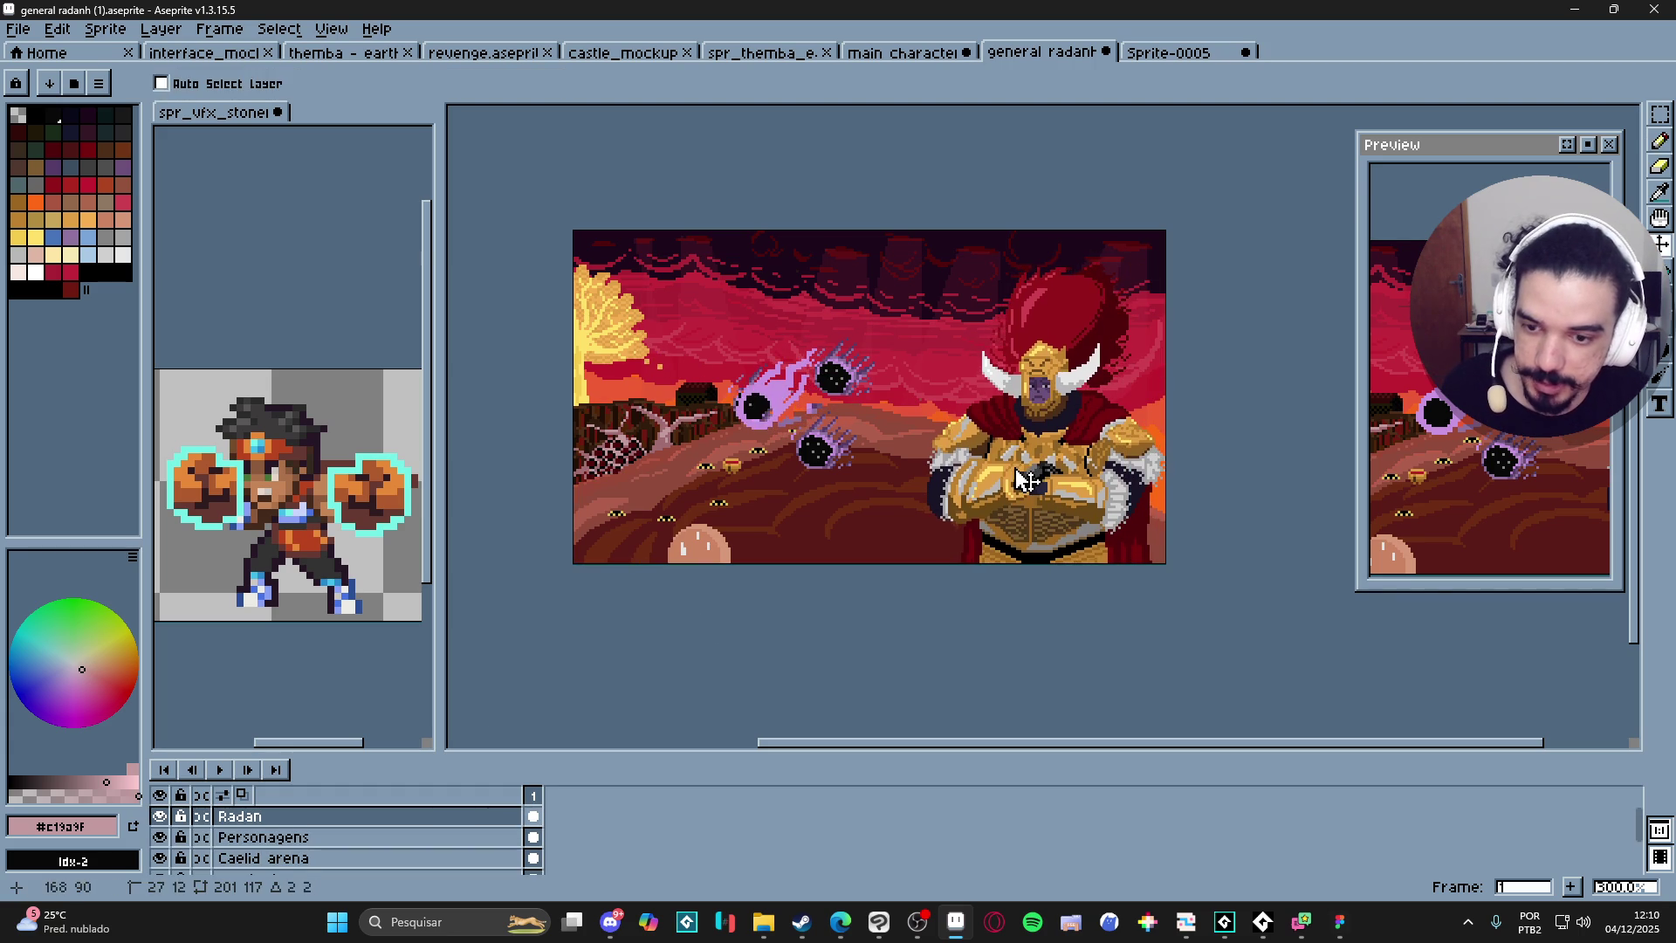
{"action": "key", "text": "ctrl+z"}
{"action": "left_click", "coordinate": [415, 842]}
{"action": "key", "text": "shift+n"}
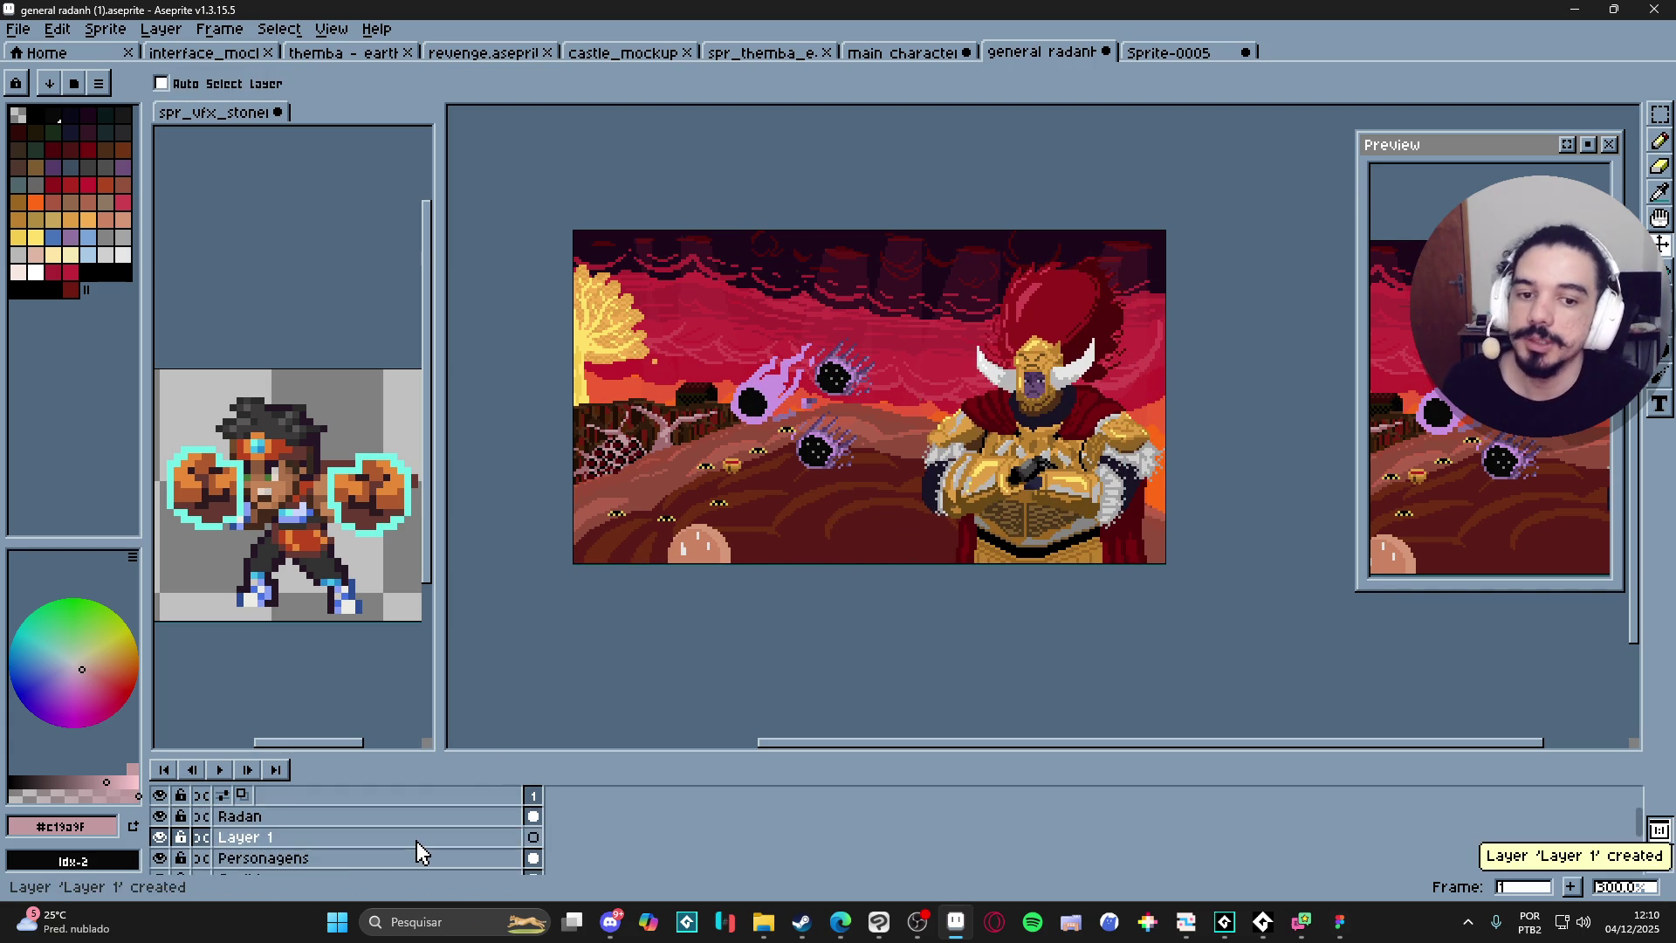
{"action": "left_click", "coordinate": [122, 167]}
{"action": "left_click", "coordinate": [1659, 113]}
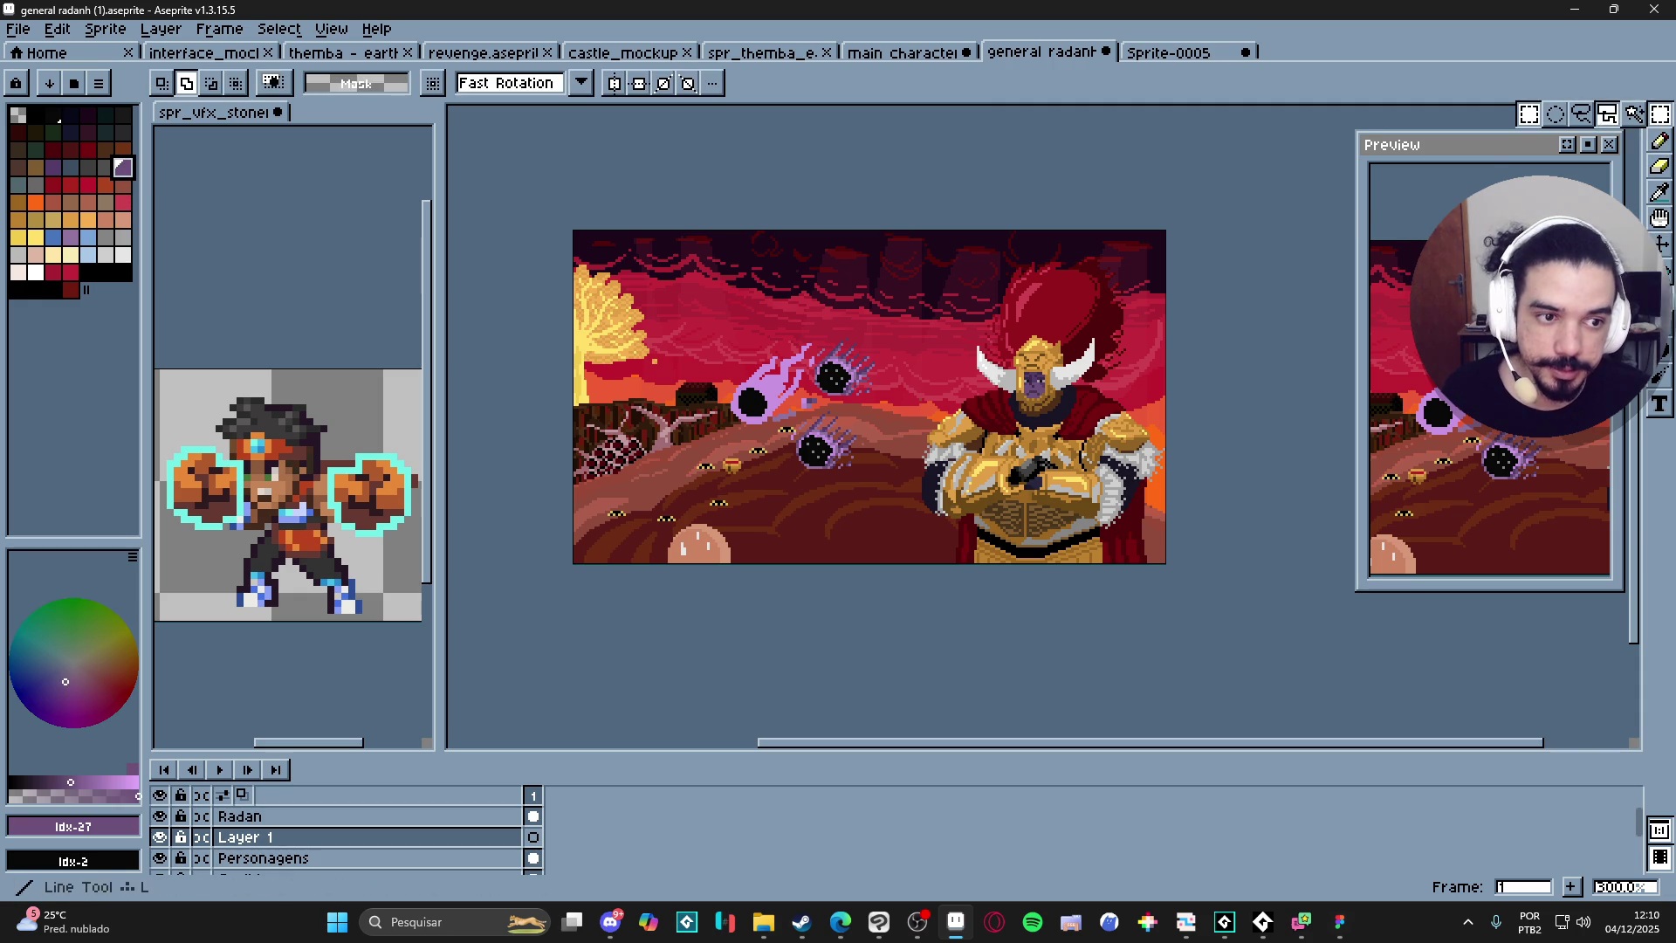
{"action": "key", "text": "f"}
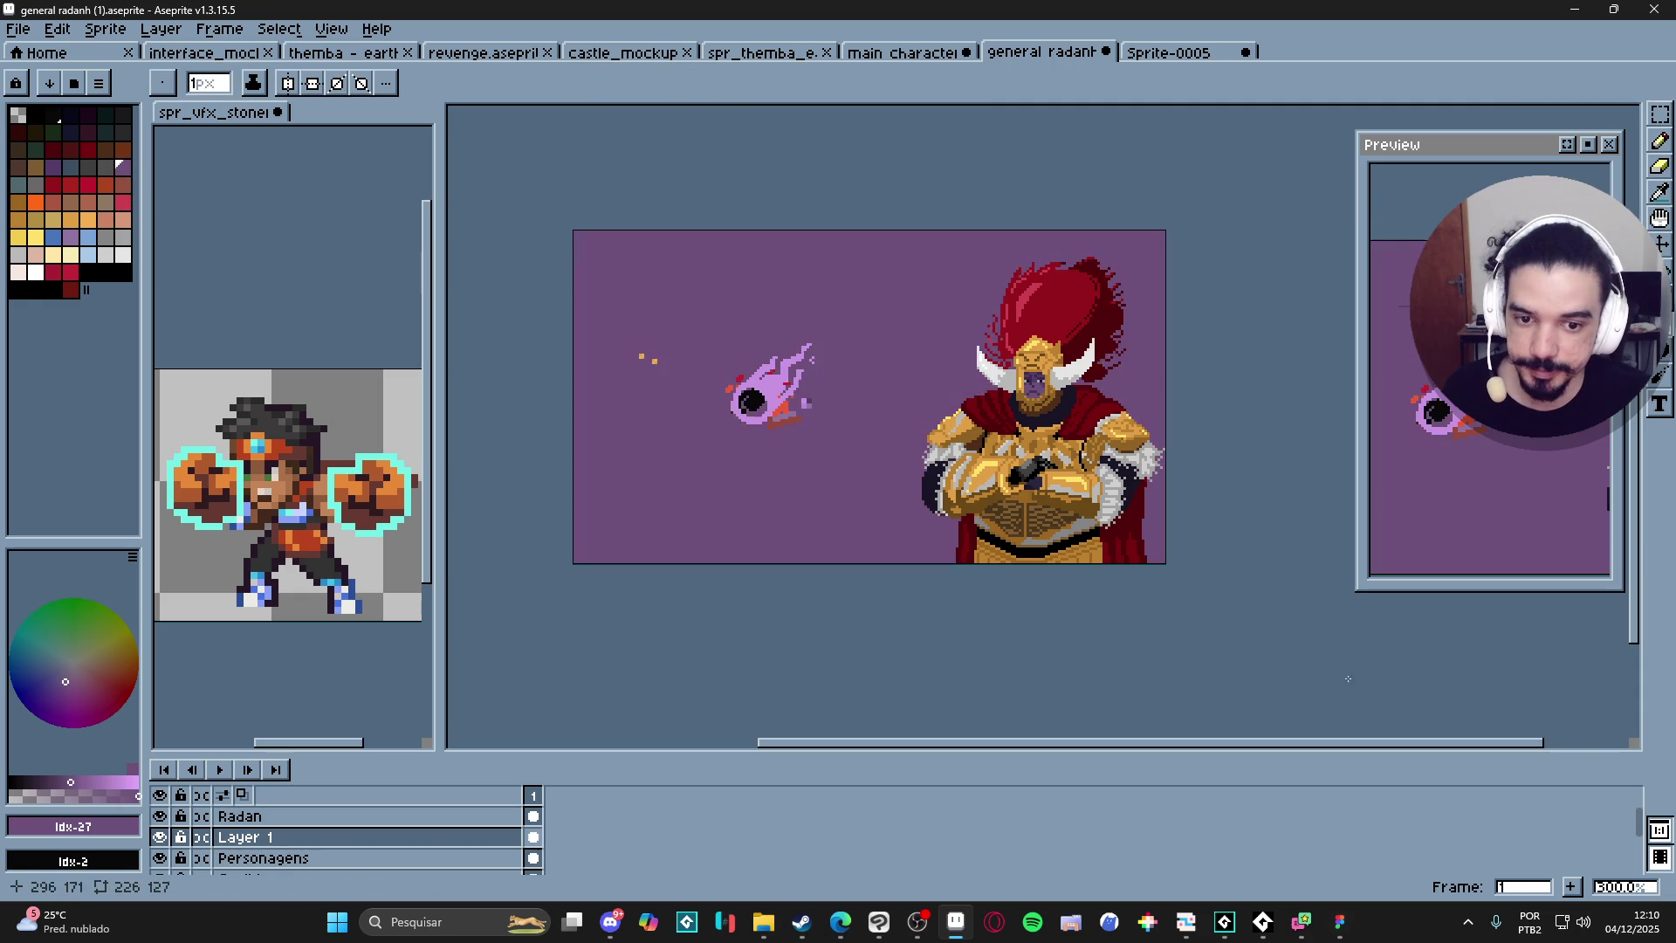
Lower the purple layer's opacity to about 52%.
{"action": "double_click", "coordinate": [401, 834]}
{"action": "left_click", "coordinate": [206, 370]}
{"action": "left_click_drag", "start_coordinate": [206, 373], "coordinate": [224, 371]}
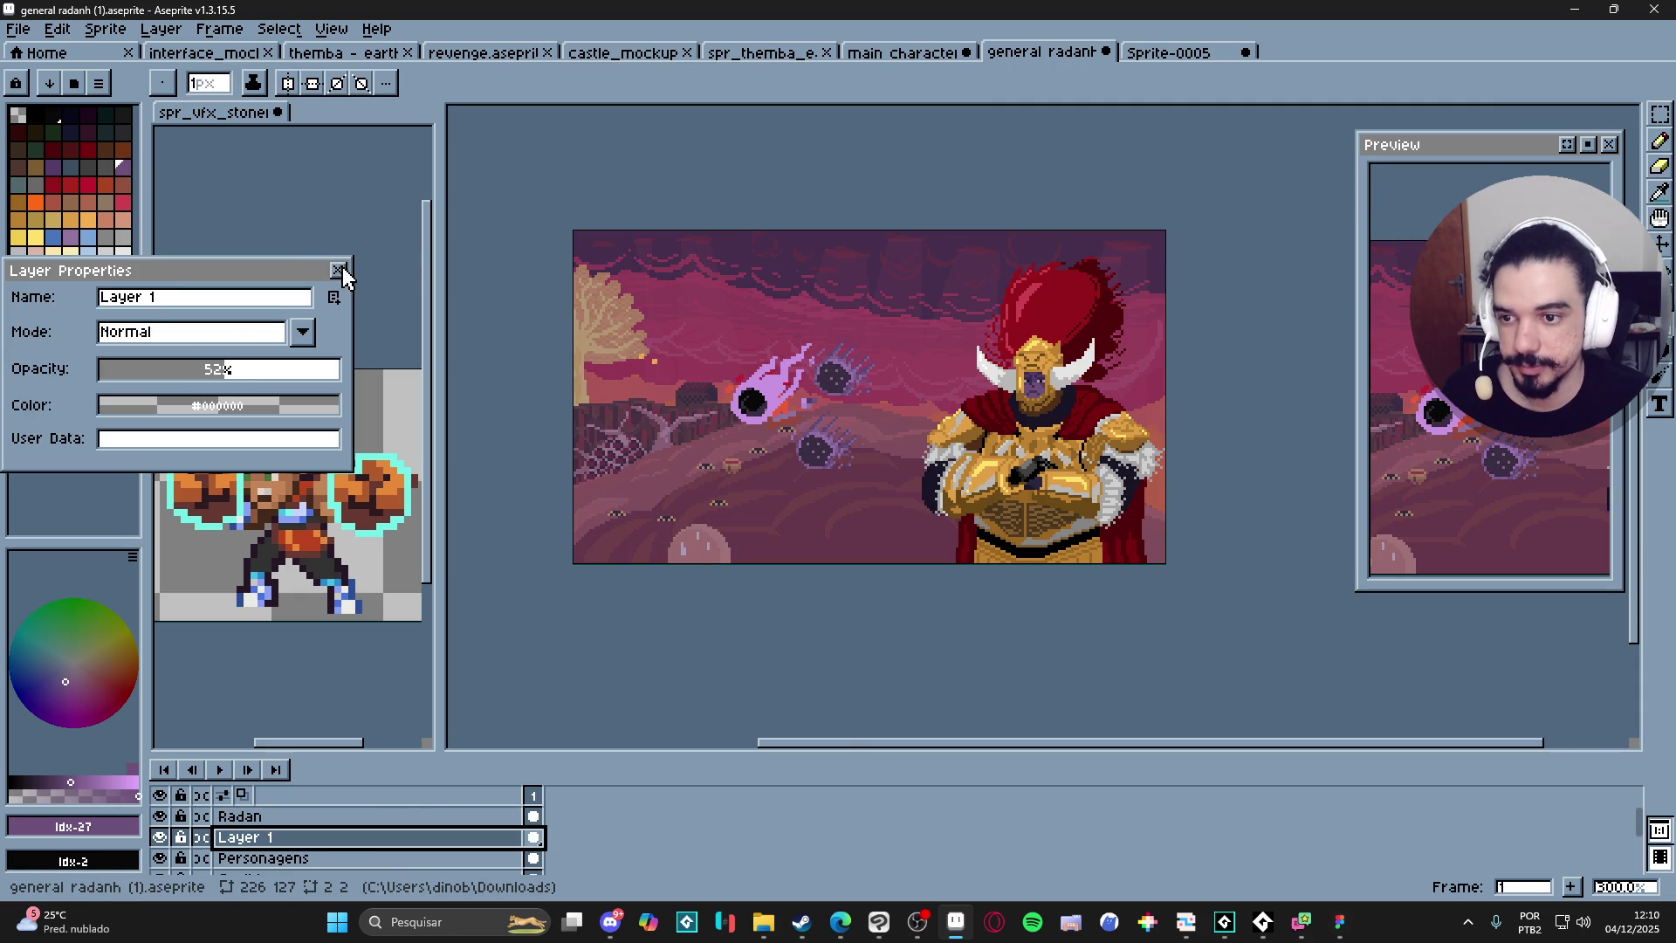
{"action": "left_click", "coordinate": [340, 271]}
Try Darken blend mode on the layers, revert it, then close the Sprite-0005 document.
{"action": "double_click", "coordinate": [351, 838]}
{"action": "left_click", "coordinate": [291, 342]}
{"action": "left_click", "coordinate": [206, 404]}
{"action": "key", "text": "Down"}
{"action": "key", "text": "Down"}
{"action": "left_click", "coordinate": [251, 344]}
{"action": "left_click", "coordinate": [216, 387]}
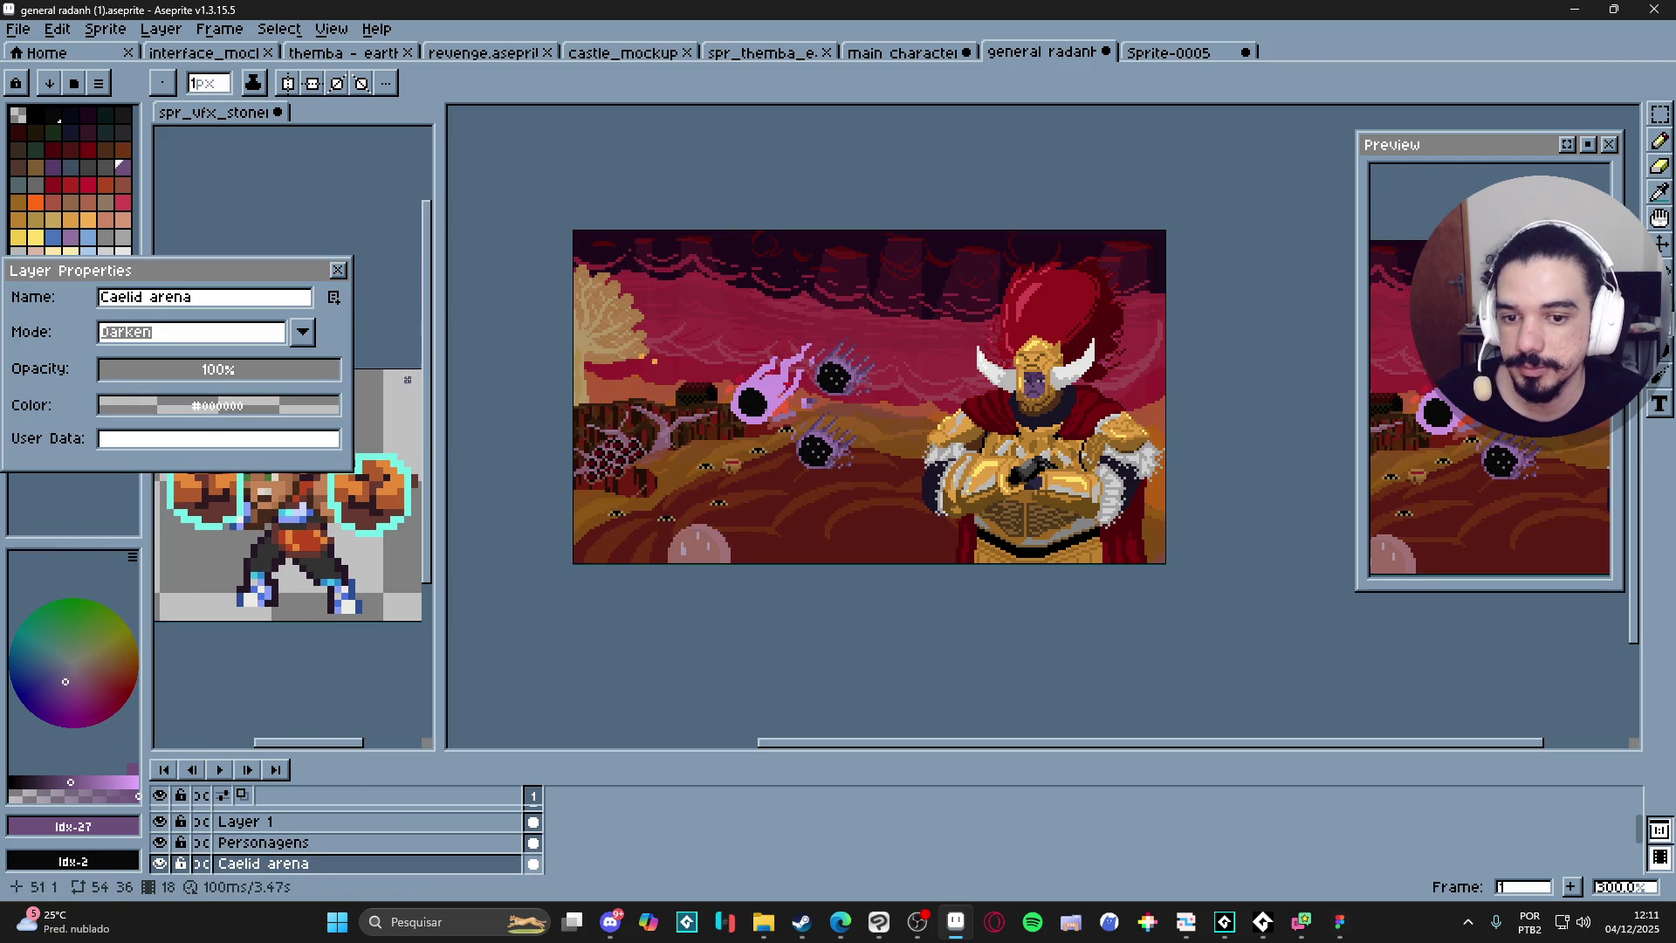
{"action": "key", "text": "Escape"}
{"action": "key", "text": "ctrl+z"}
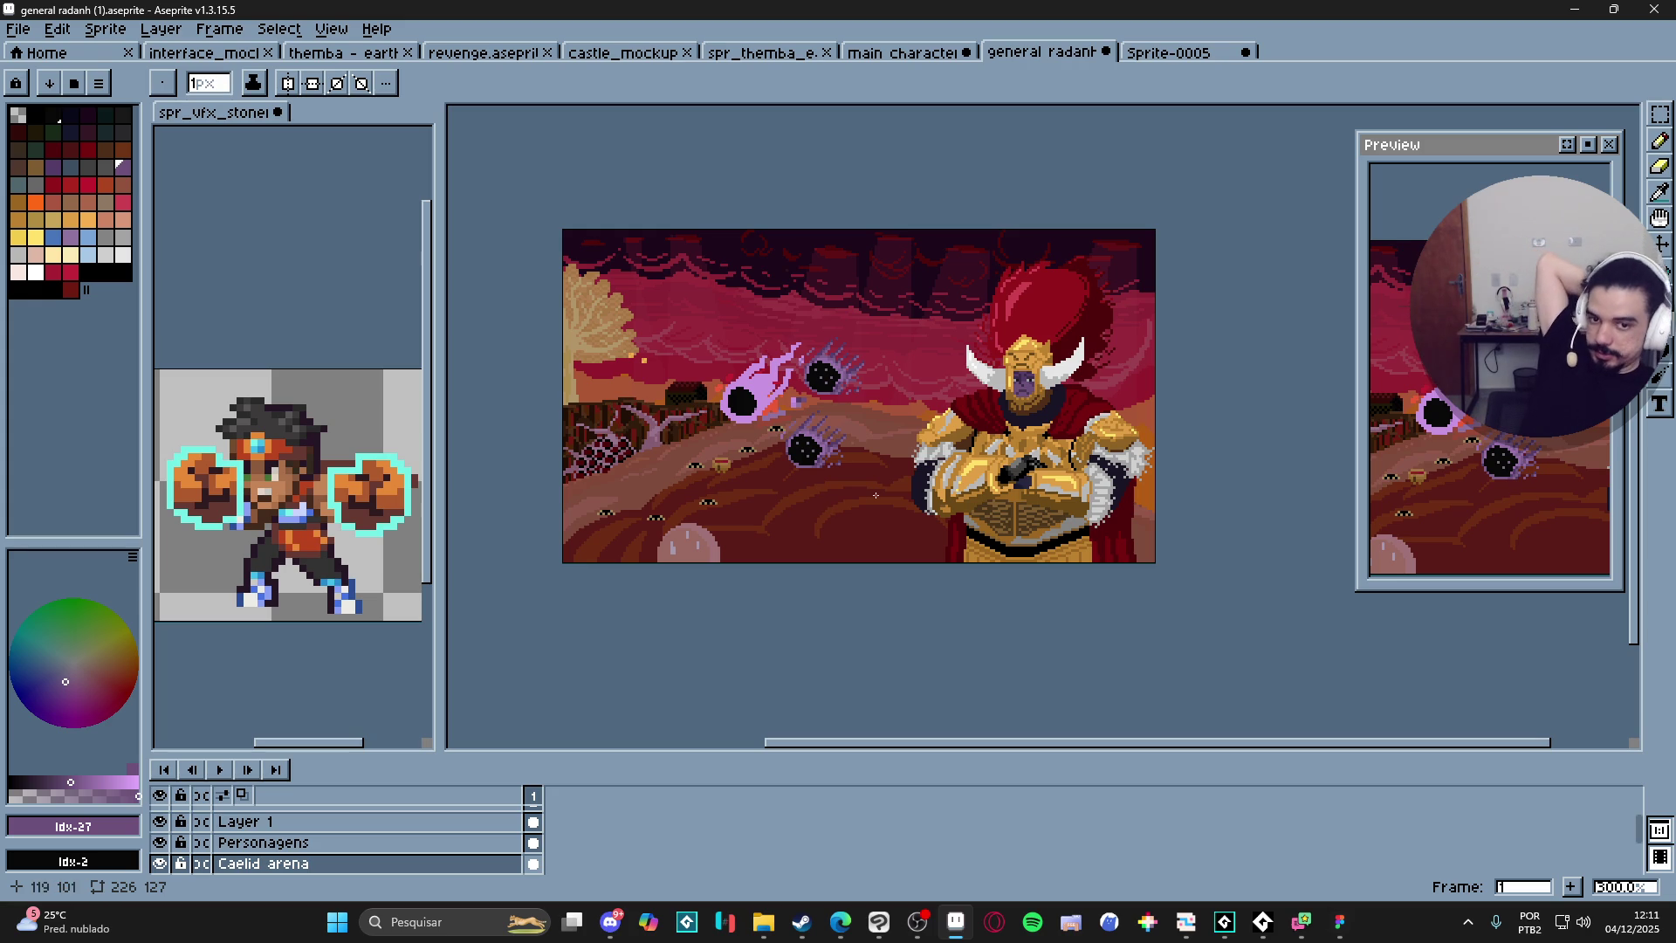
{"action": "left_click", "coordinate": [1187, 53]}
{"action": "left_click", "coordinate": [1246, 52]}
Close Sprite-0005 and the general radanh scene, discarding unsaved changes in both.
{"action": "left_click", "coordinate": [850, 508]}
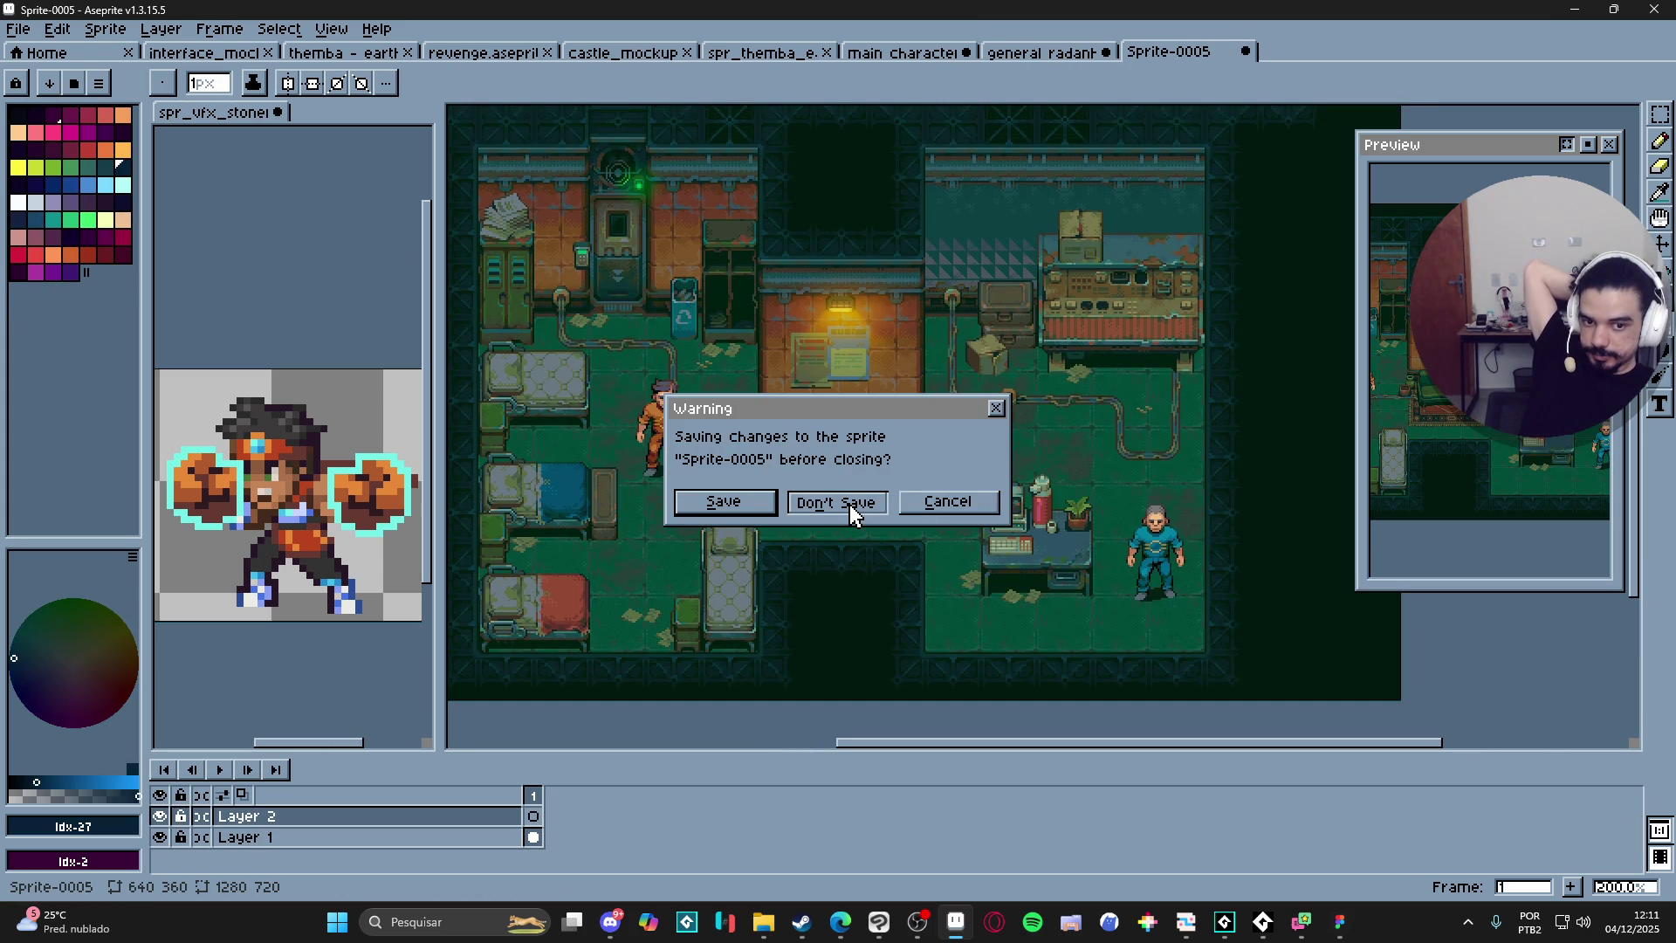
{"action": "left_click", "coordinate": [852, 508]}
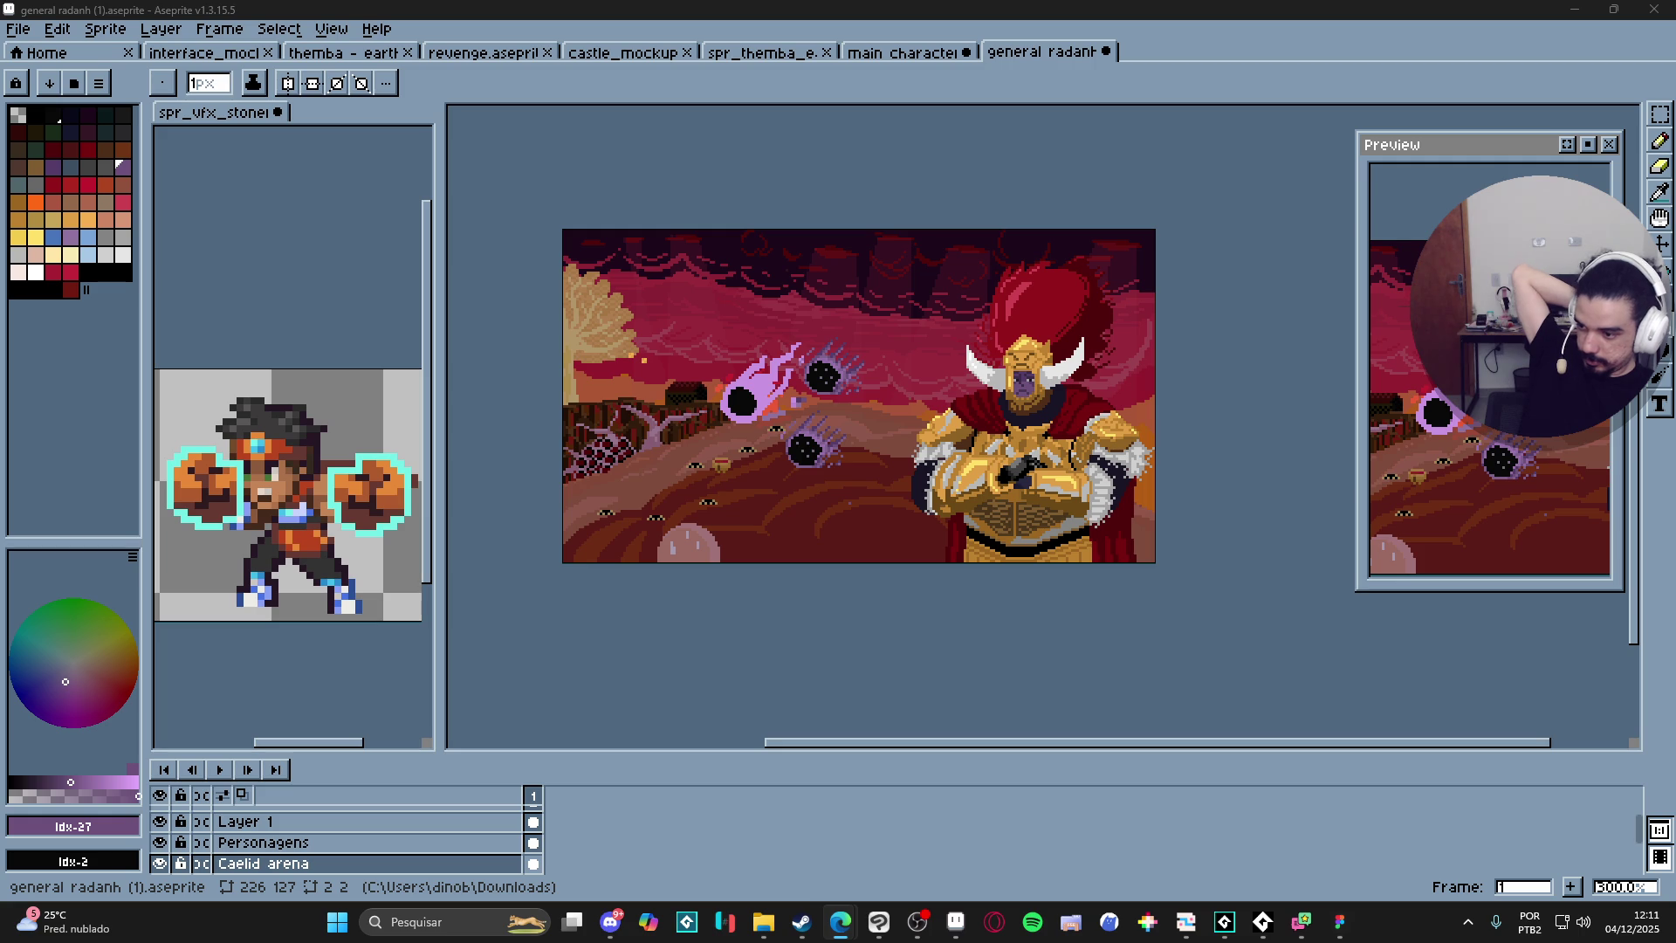
{"action": "left_click", "coordinate": [1106, 52]}
{"action": "left_click", "coordinate": [825, 499]}
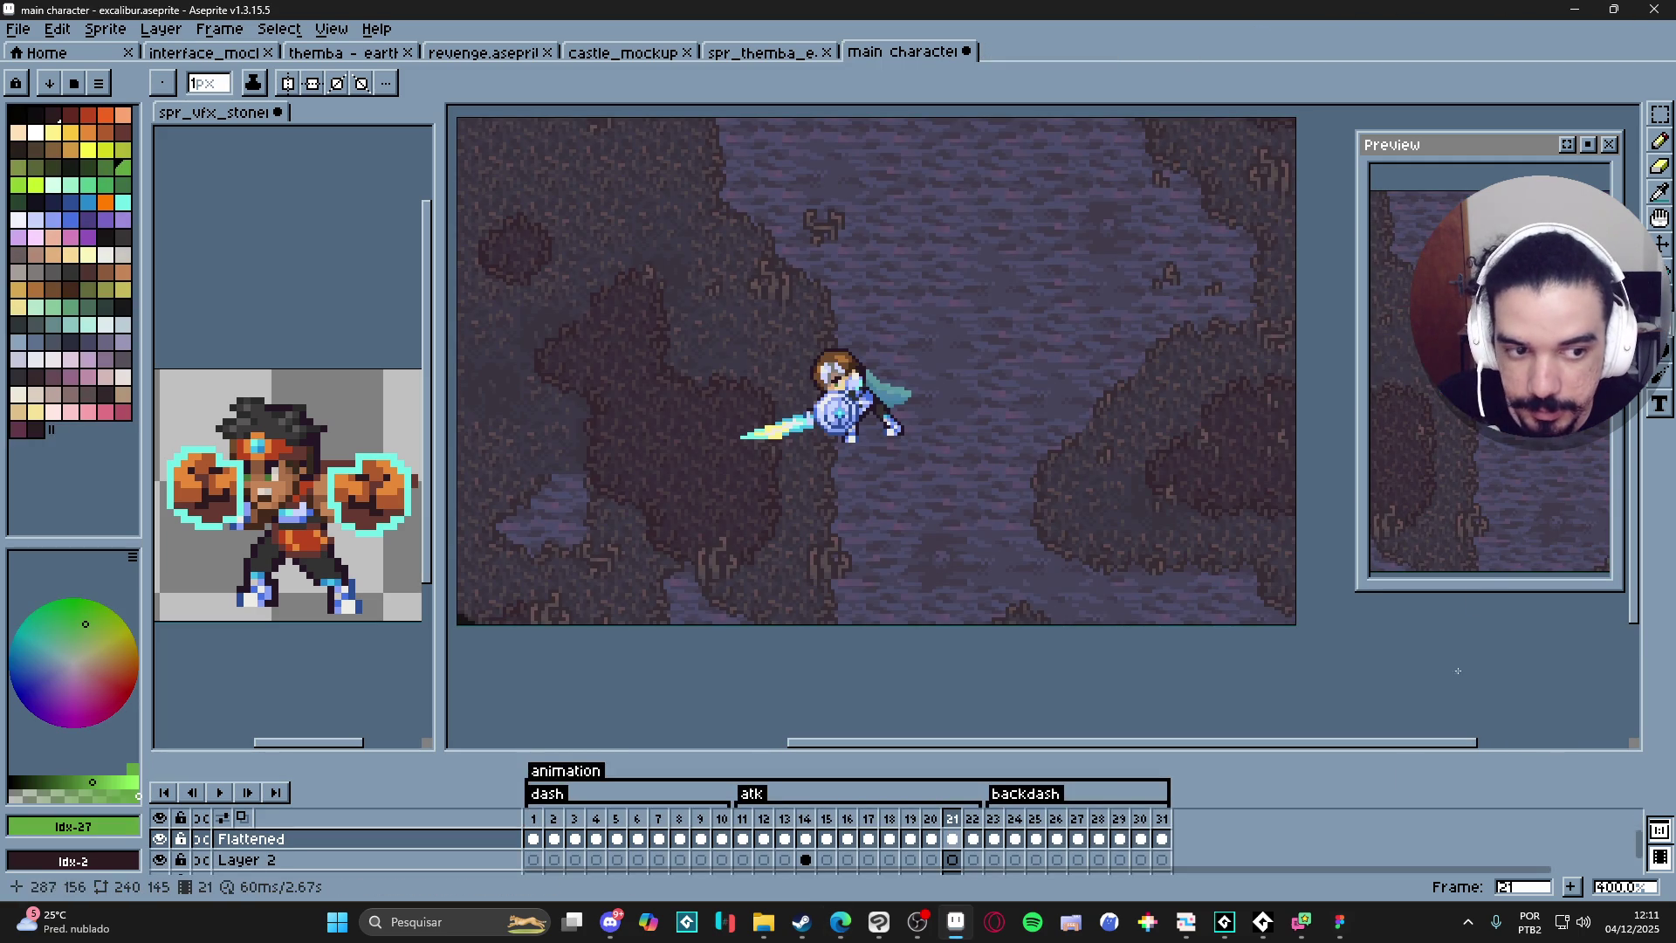
Bring the OBS recording window forward from the taskbar.
{"action": "mouse_move", "coordinate": [915, 925]}
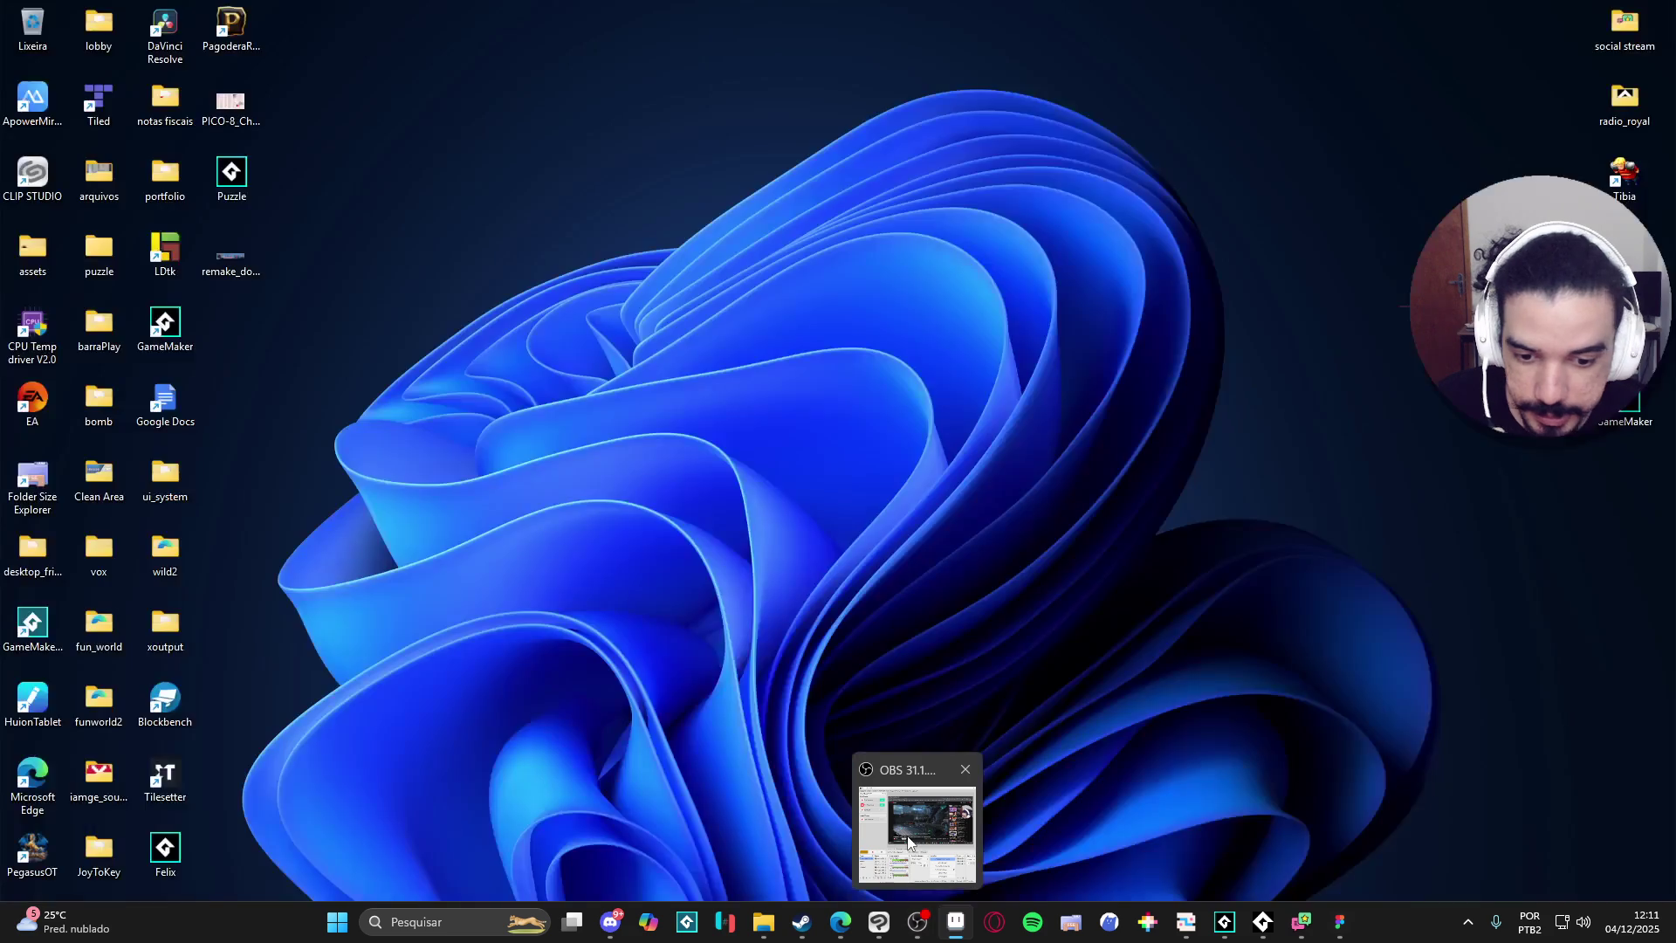
{"action": "left_click", "coordinate": [916, 829]}
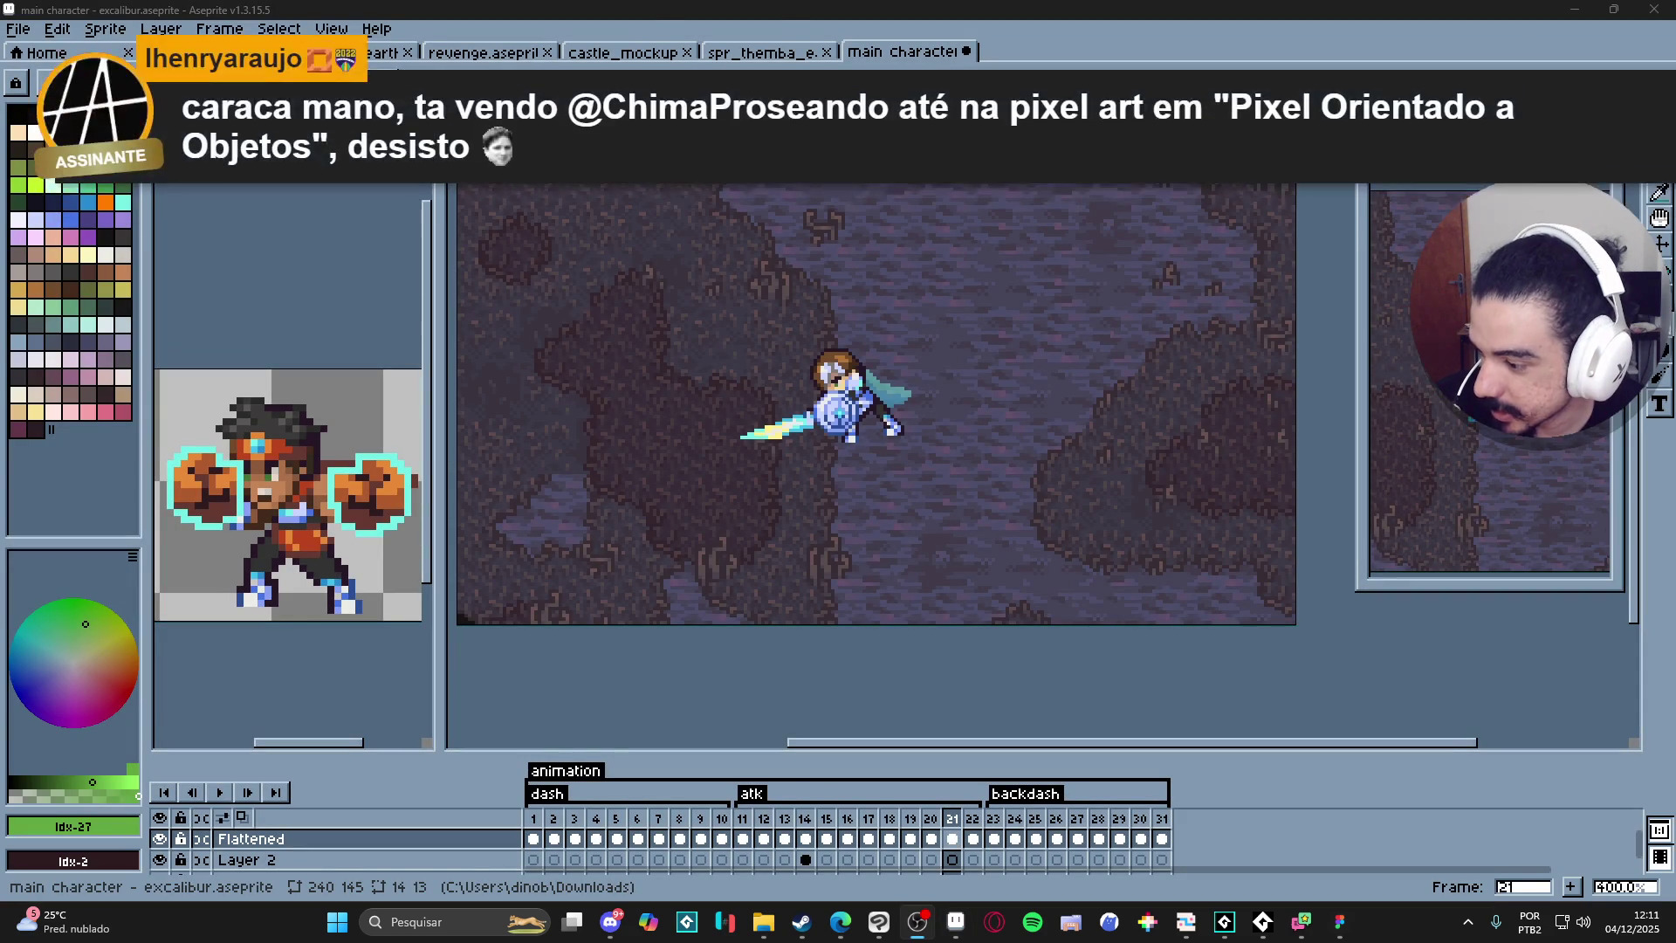